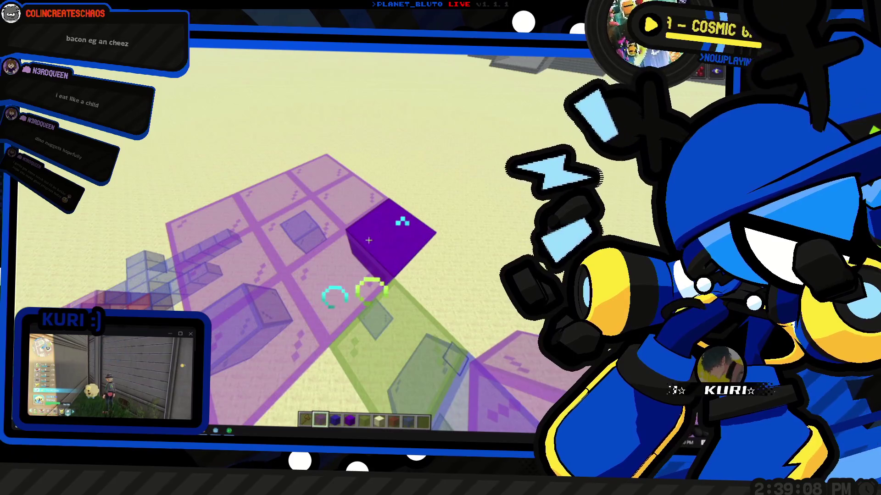
Take purple concrete from hotbar slot 4 and place it in the glass platform cell
{"action": "key", "text": "4"}
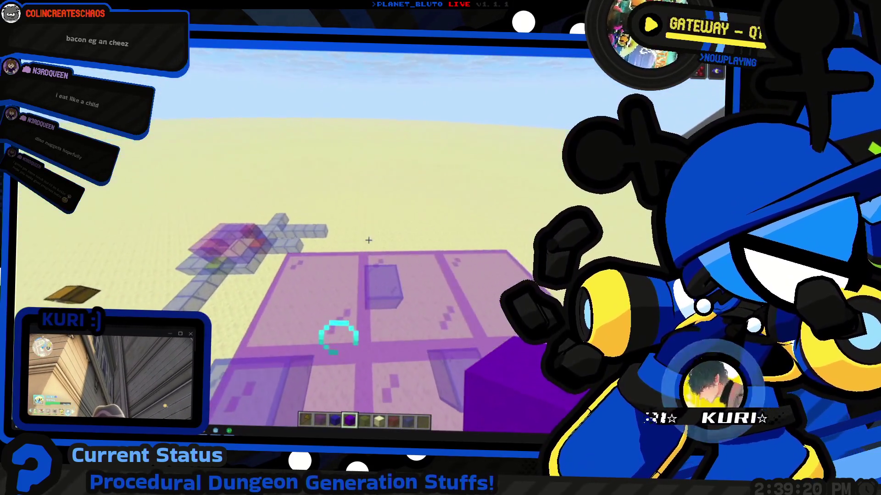
{"action": "key", "text": "e"}
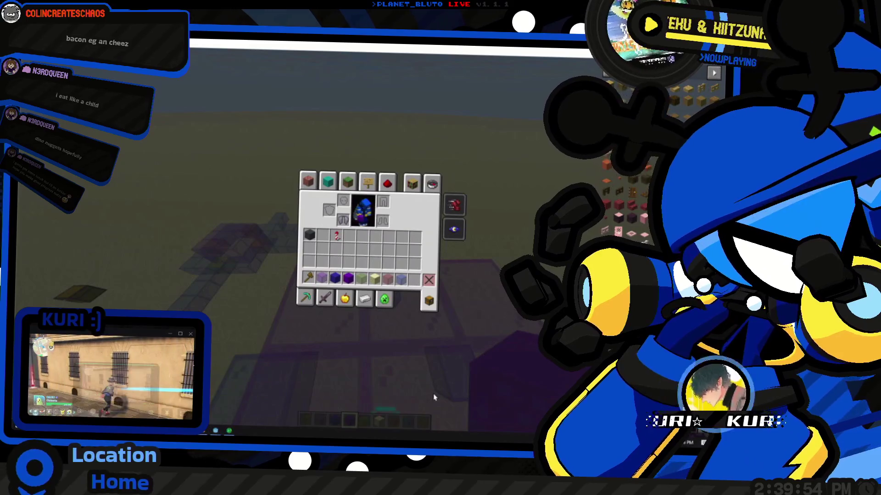
{"action": "key", "text": "e"}
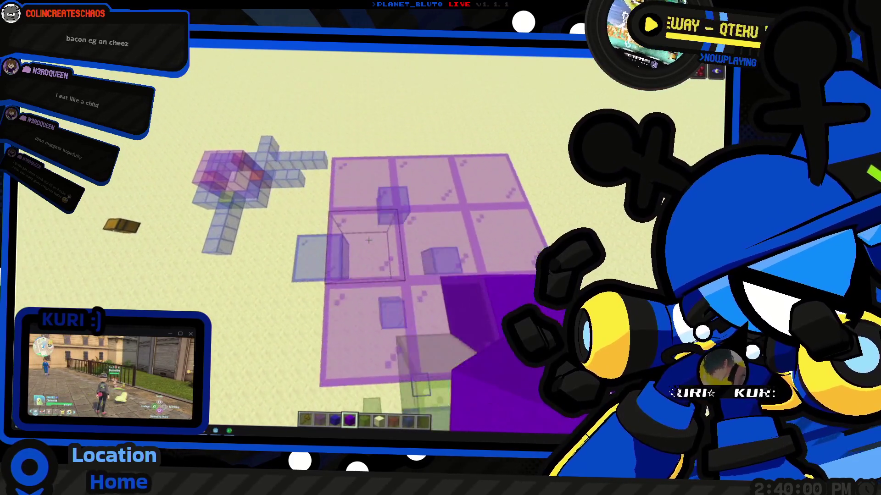
{"action": "right_click", "coordinate": [356, 281]}
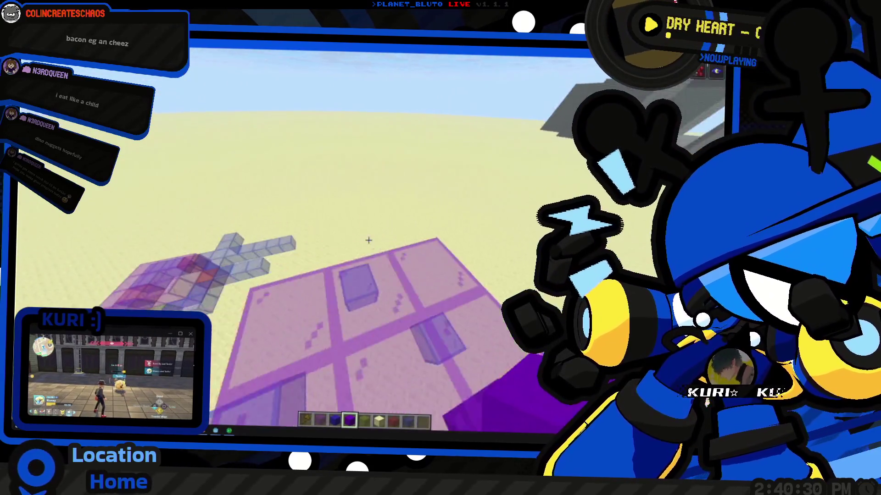
{"action": "key", "text": "e"}
{"action": "key", "text": "alt+Tab"}
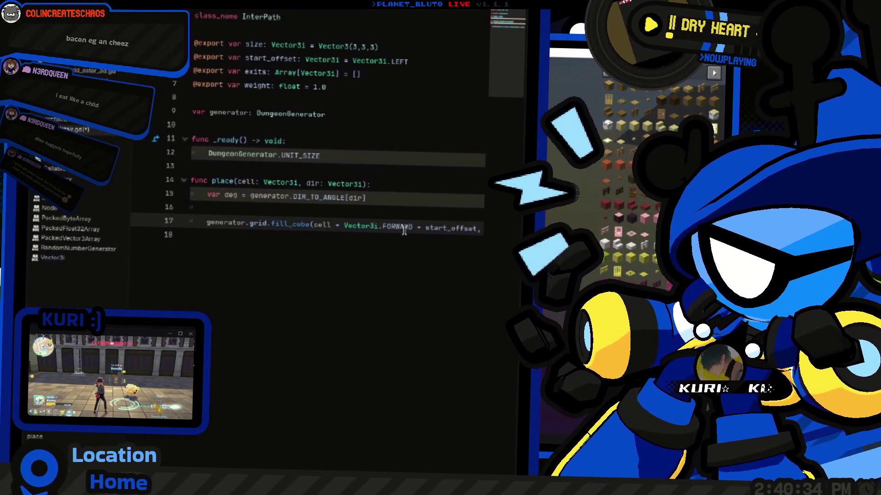
Fly up above the glass build in Minecraft and break the glass block in front
{"action": "key", "text": "alt+Tab"}
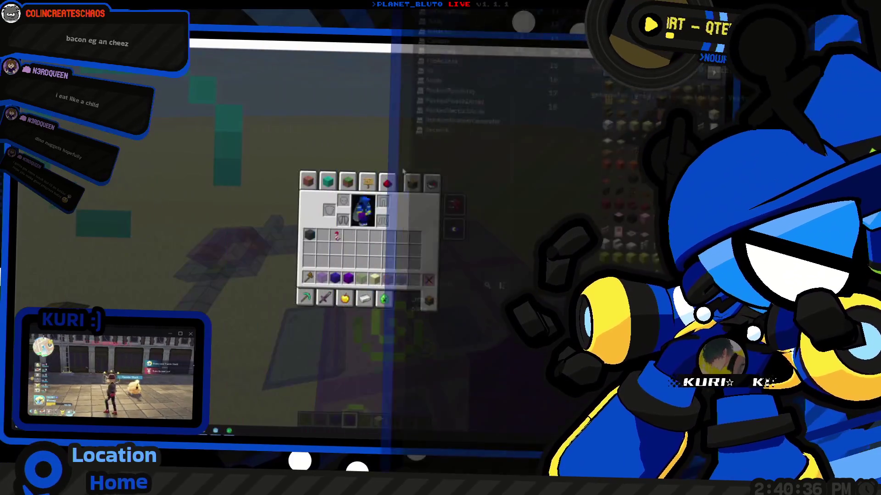
{"action": "key", "text": "e"}
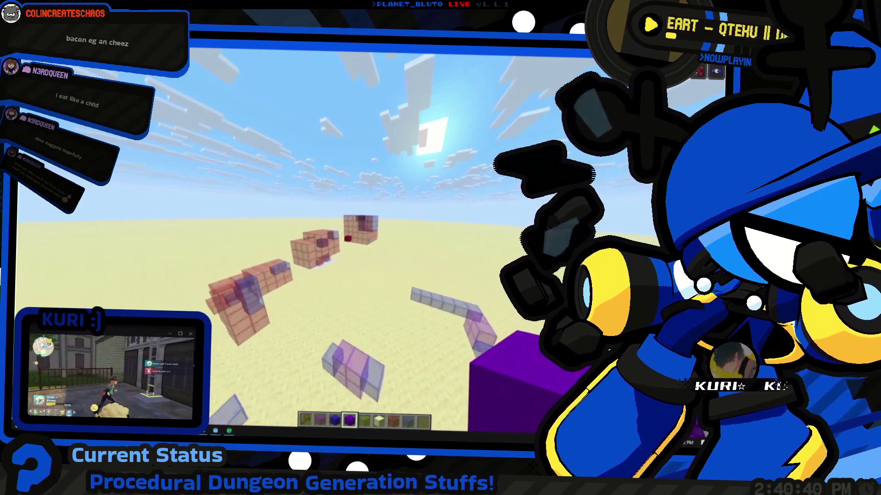
{"action": "key", "text": "w"}
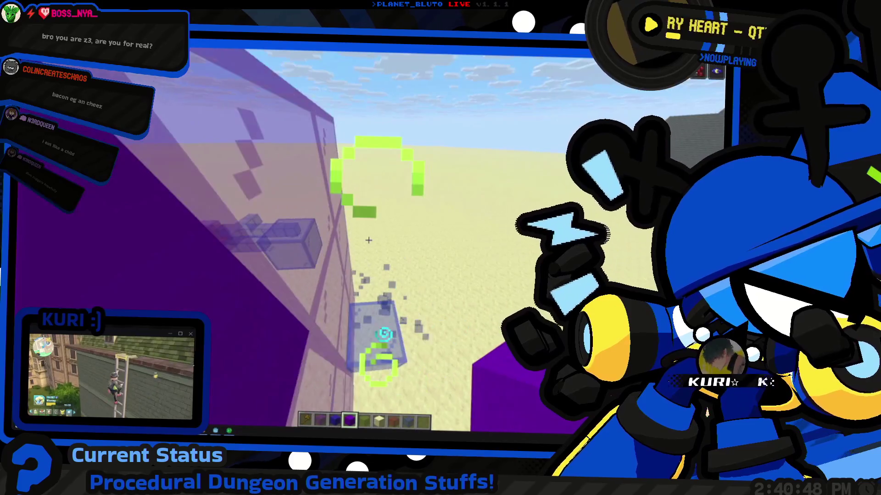
{"action": "key", "text": "space"}
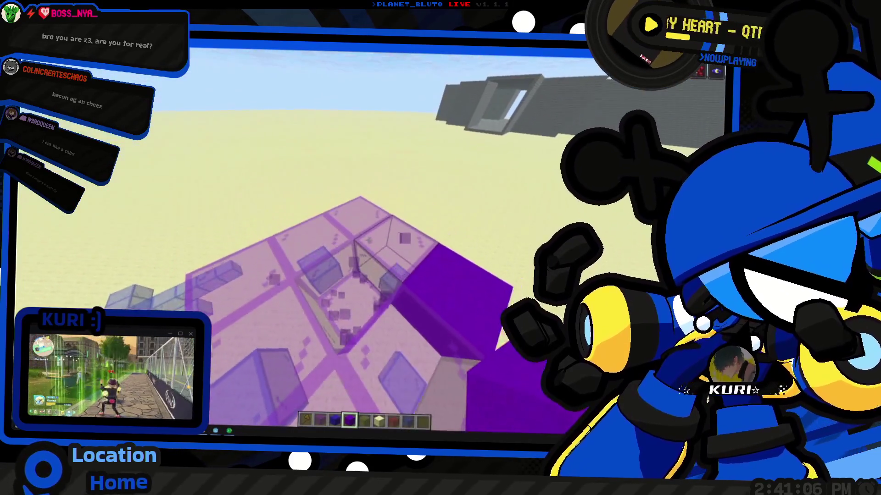
{"action": "left_click", "coordinate": [368, 239]}
{"action": "key", "text": "e"}
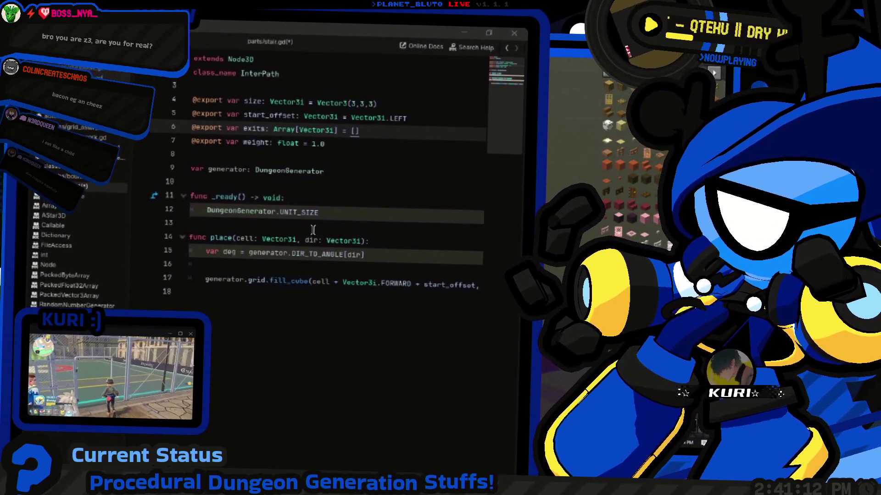
Open an empty line directly under the fill_cube call on line 17 of place()
{"action": "left_click", "coordinate": [390, 201]}
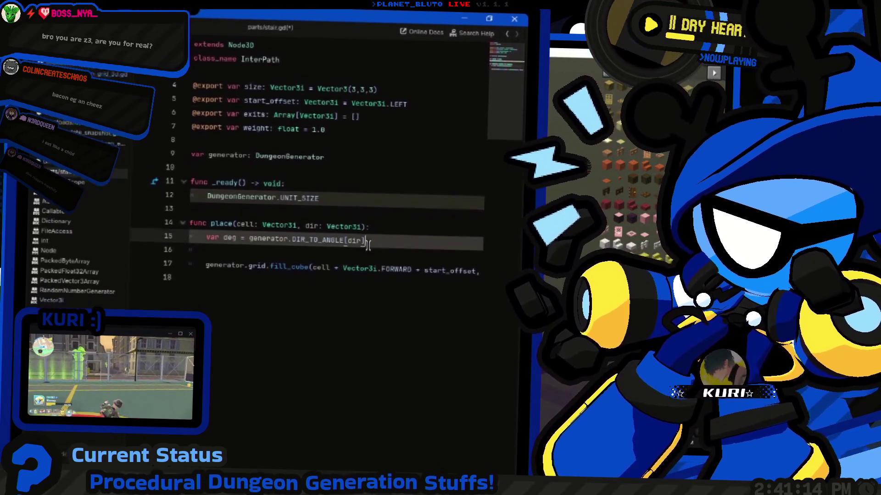
{"action": "left_click", "coordinate": [413, 231]}
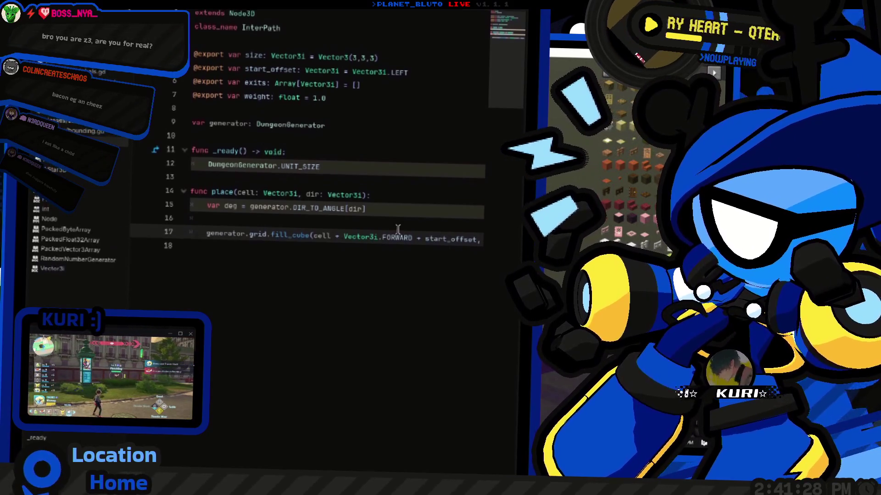
{"action": "left_click", "coordinate": [389, 209]}
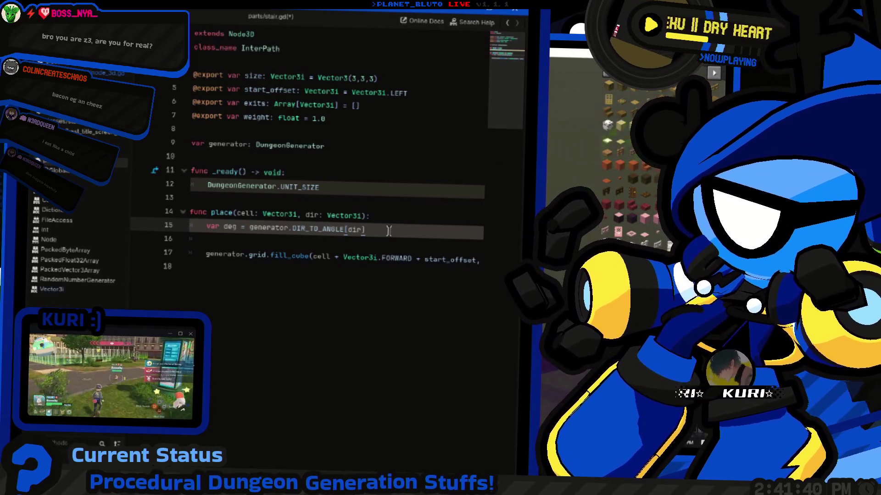
{"action": "scroll", "coordinate": [388, 231], "scroll_direction": "down", "scroll_amount": 5}
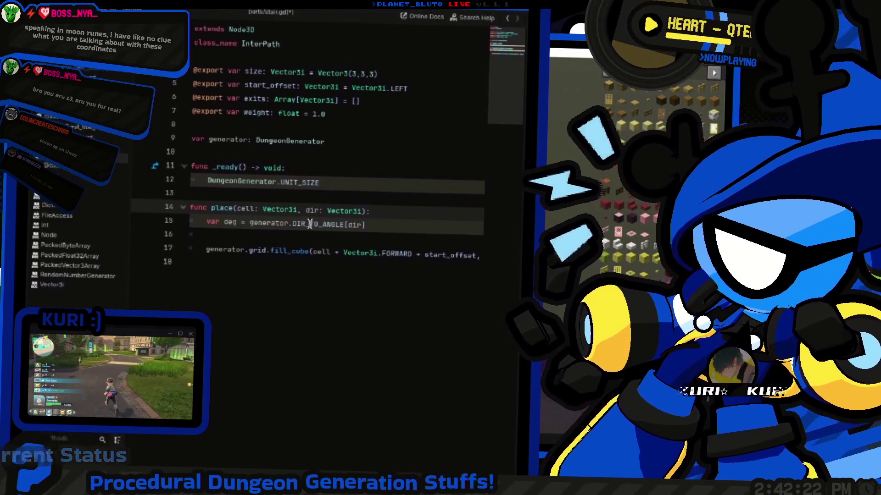
{"action": "key", "text": "e"}
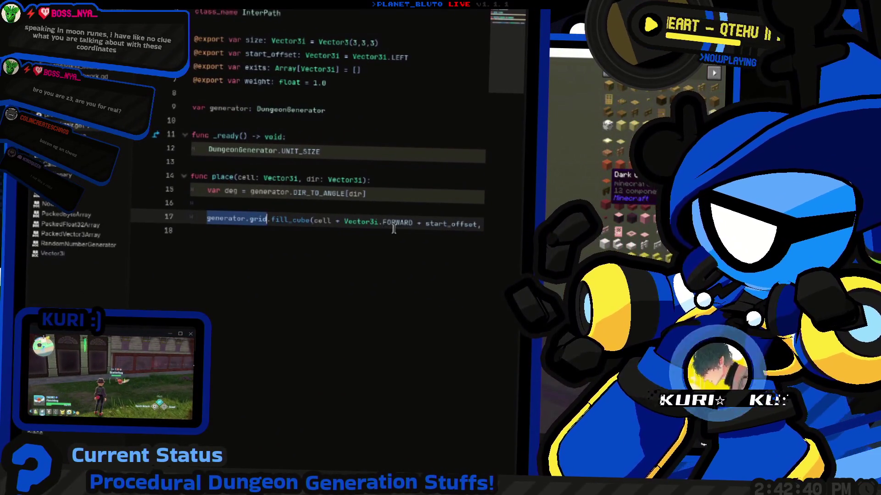
{"action": "key", "text": "End"}
{"action": "key", "text": "Return"}
{"action": "key", "text": "Return"}
{"action": "key", "text": "ctrl+z"}
{"action": "key", "text": "ctrl+z"}
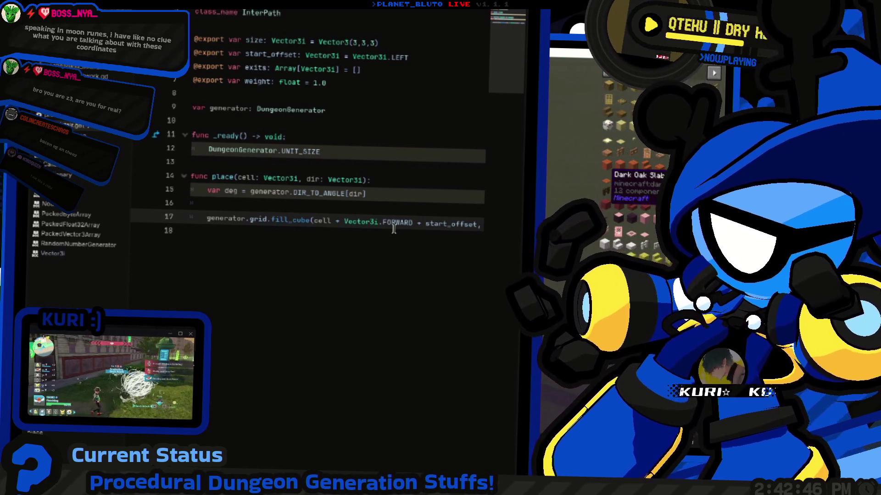
{"action": "key", "text": "End"}
{"action": "key", "text": "Return"}
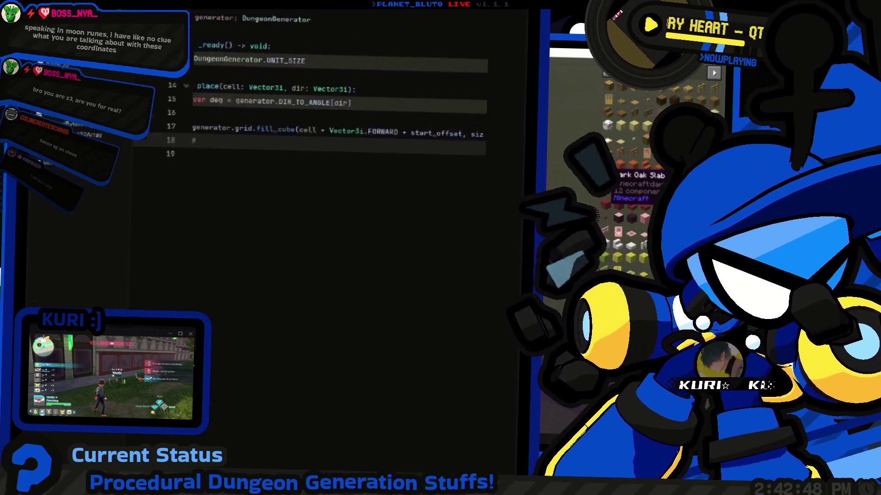
{"action": "key", "text": "alt+Tab"}
{"action": "key", "text": "e"}
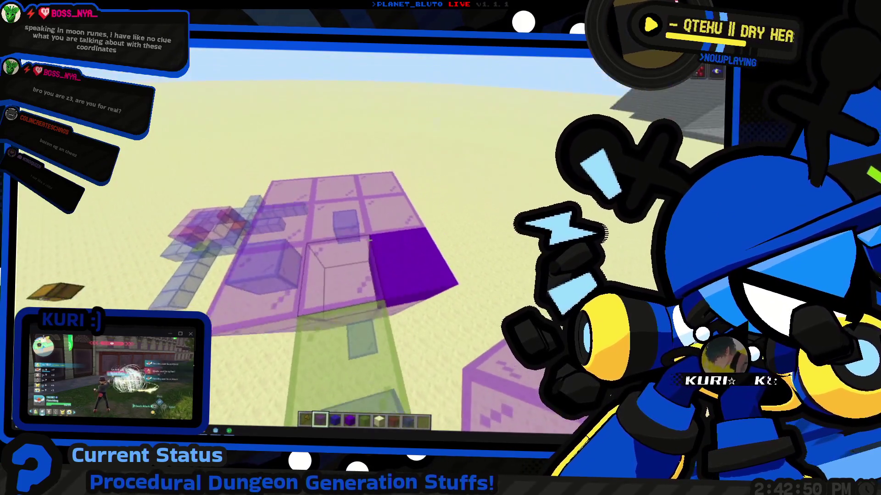
{"action": "key", "text": "e"}
{"action": "key", "text": "alt+Tab"}
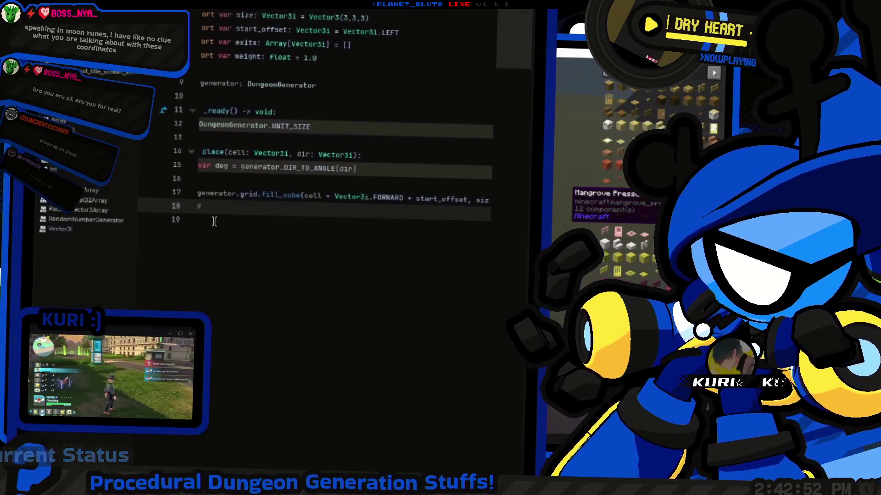
{"action": "key", "text": "alt+Tab"}
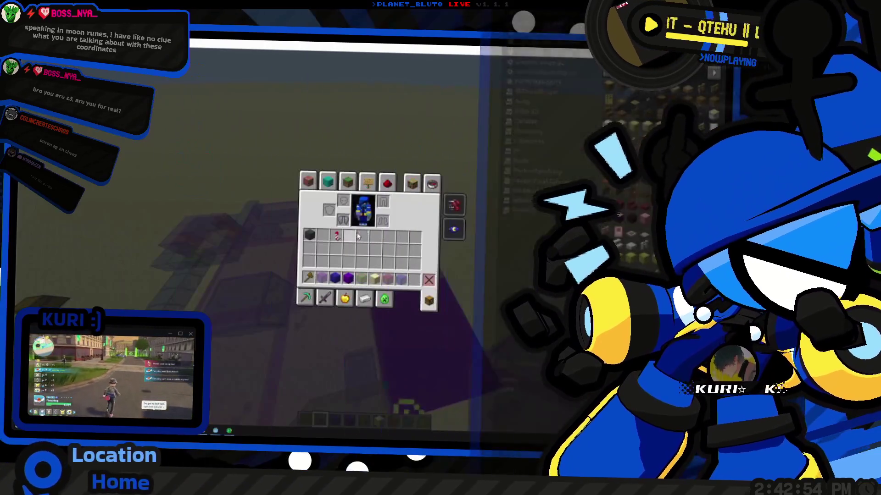
{"action": "key", "text": "e"}
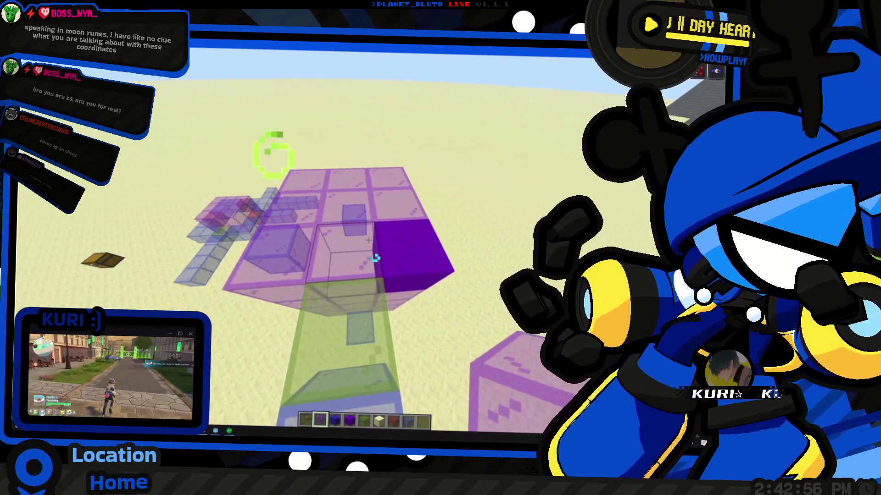
{"action": "key", "text": "e"}
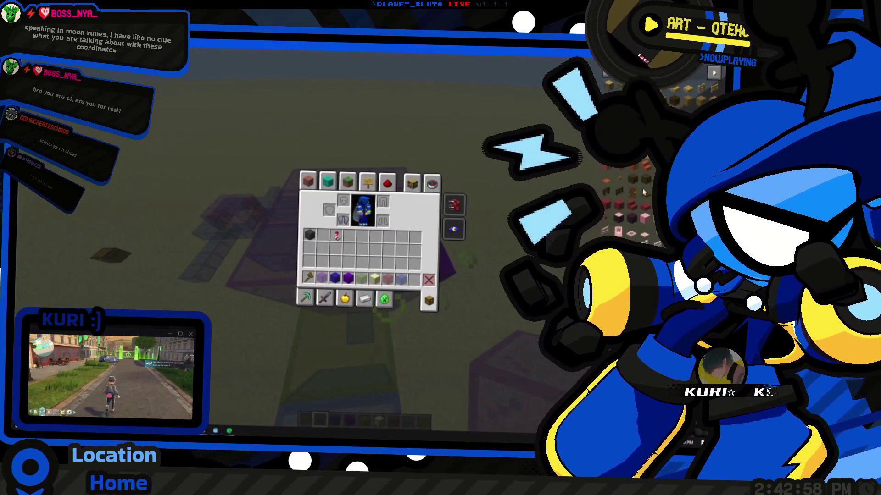
{"action": "key", "text": "alt+Tab"}
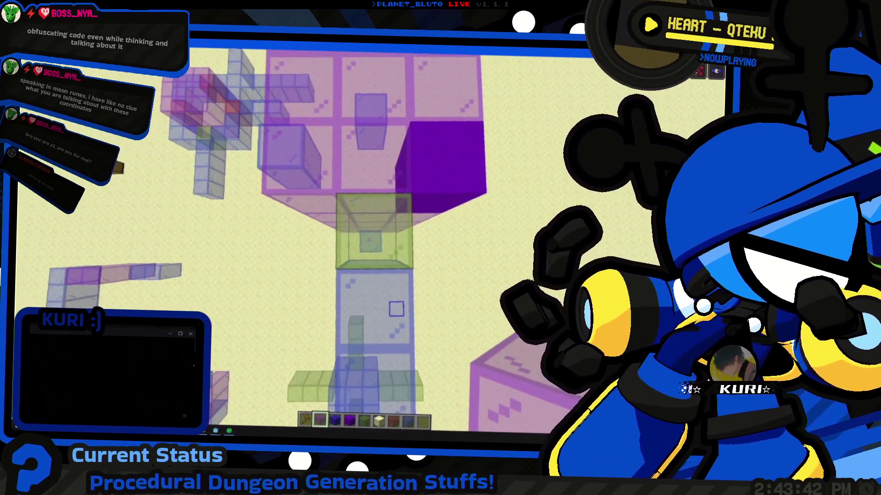
{"action": "key", "text": "e"}
{"action": "key", "text": "alt+Tab"}
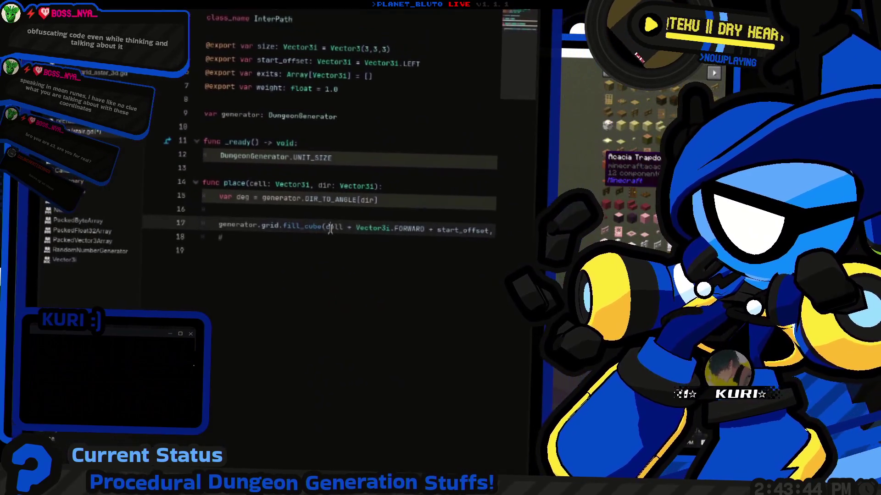
Start a generator.grid.add_cell() call on a new line 19 in place()
{"action": "left_click", "coordinate": [280, 220]}
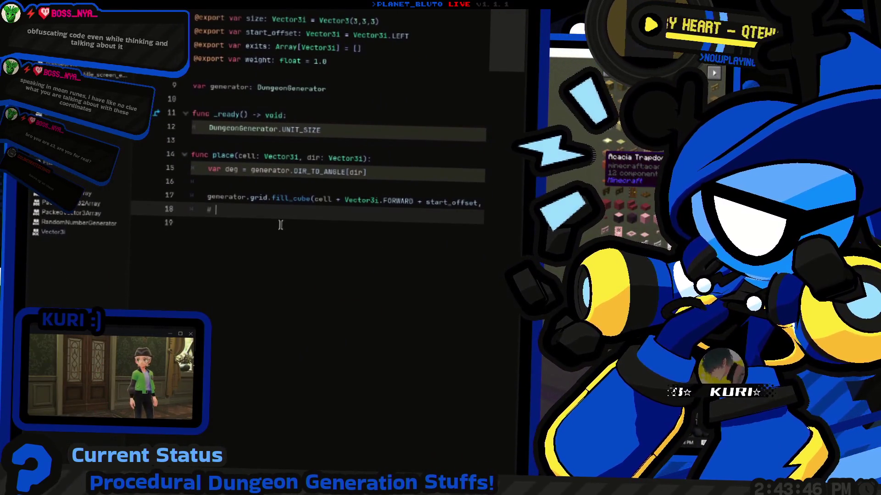
{"action": "key", "text": "ctrl+space"}
{"action": "key", "text": "Escape"}
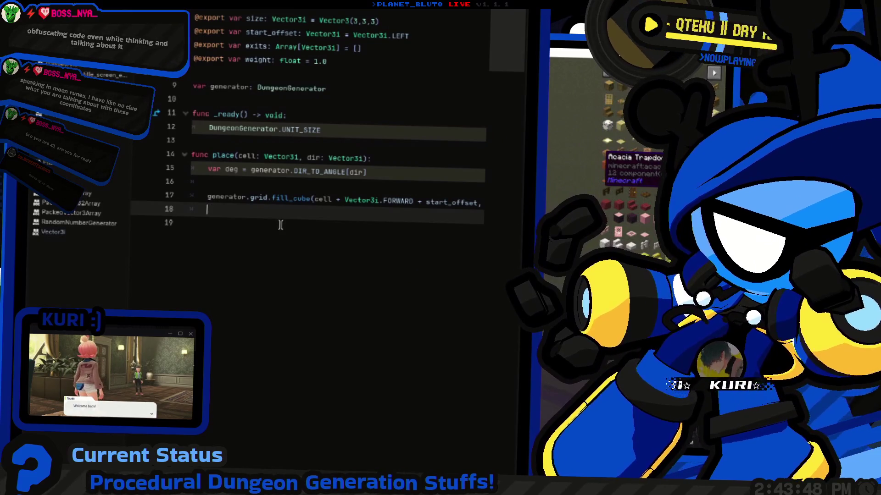
{"action": "key", "text": "Return"}
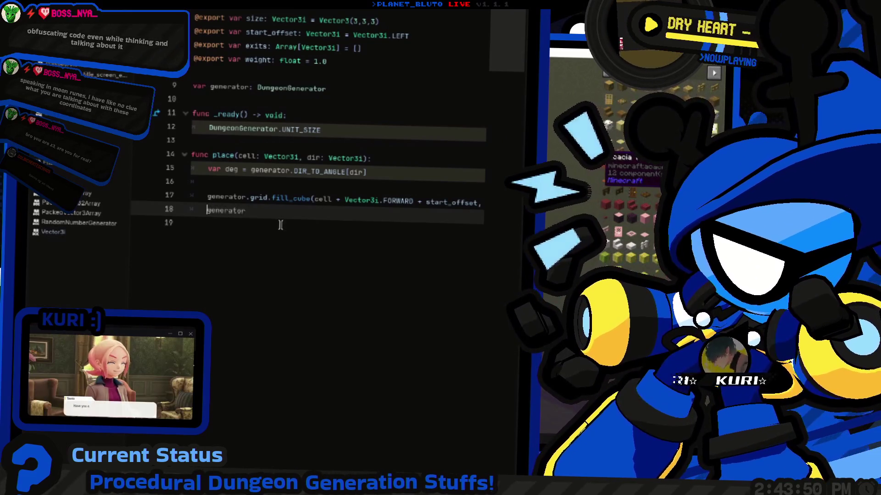
{"action": "key", "text": "Return"}
{"action": "left_click", "coordinate": [281, 225]}
{"action": "type", "text": "grid.ad"}
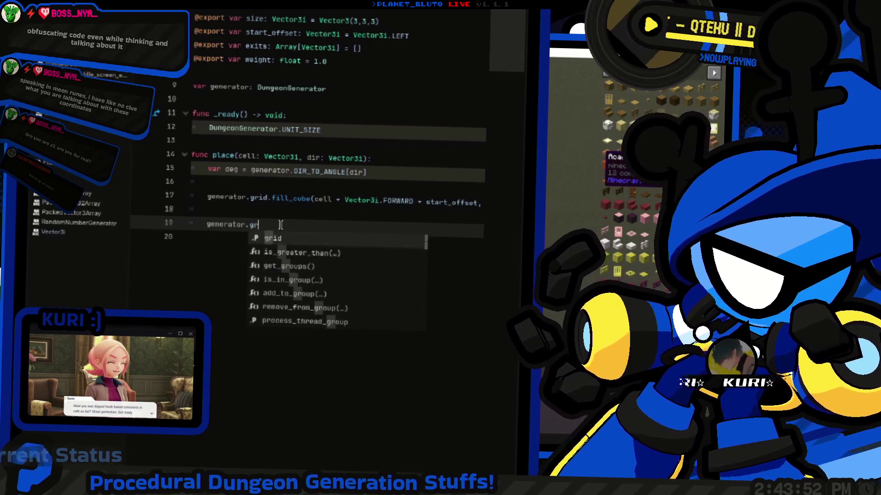
{"action": "key", "text": "Return"}
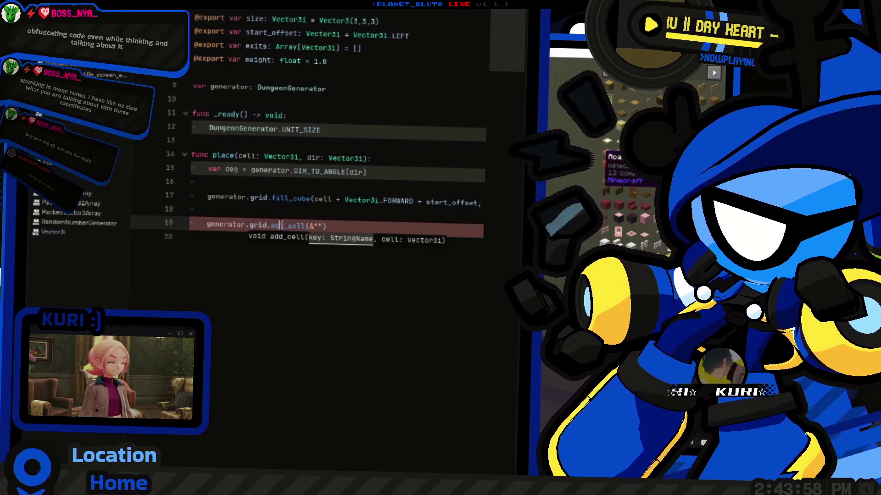
Pass DungeonGrid3D.RESERVED and cell as the add_cell arguments
{"action": "type", "text": "RESERV"}
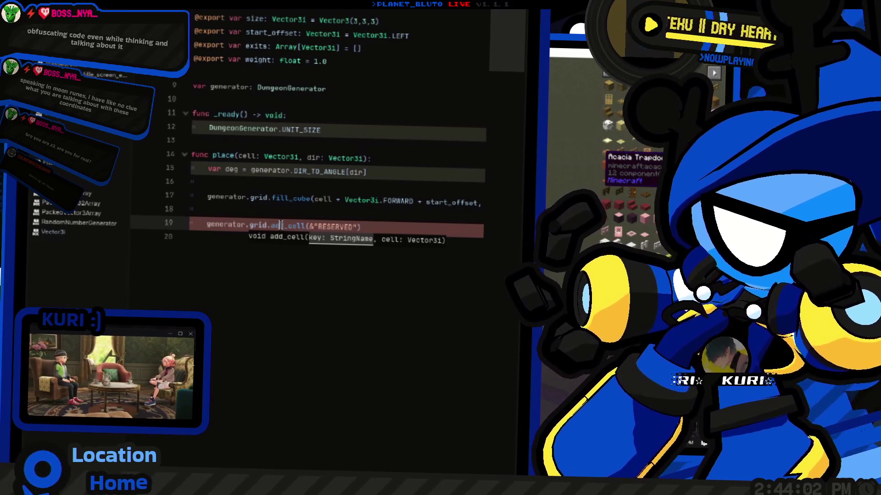
{"action": "type", "text": "ED"}
{"action": "key", "text": "ctrl+shift+Left"}
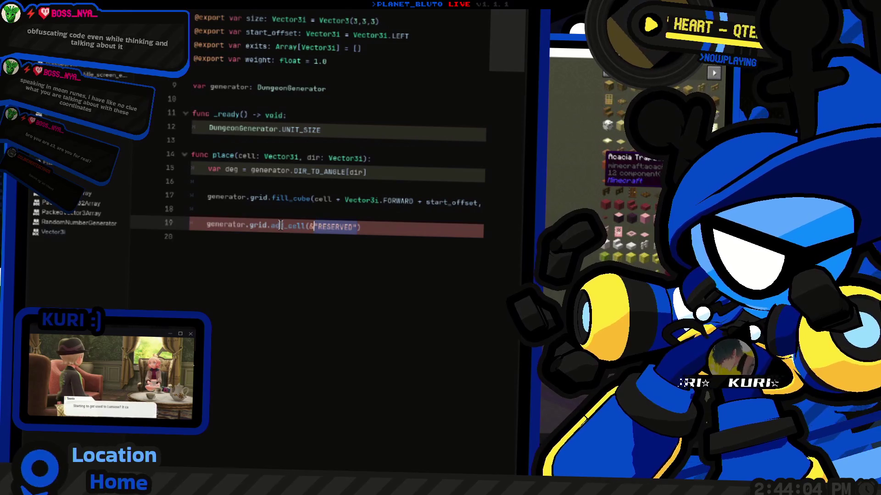
{"action": "type", "text": "rid"}
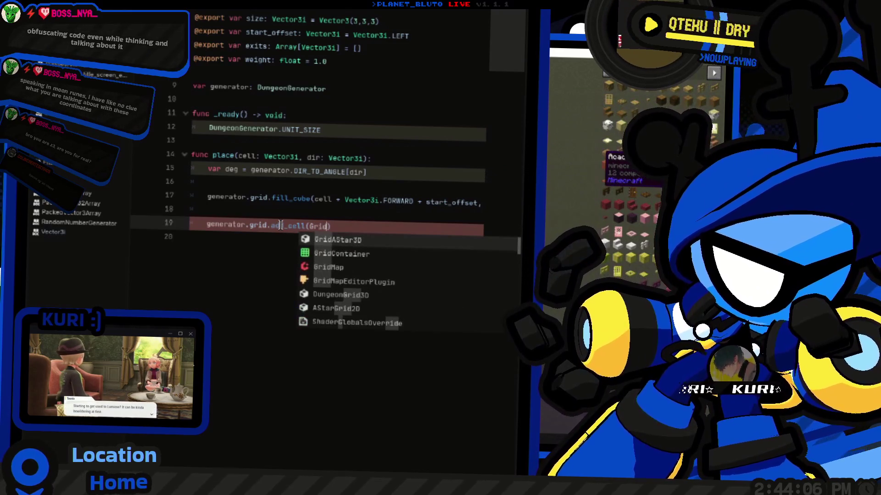
{"action": "type", "text": "3d"}
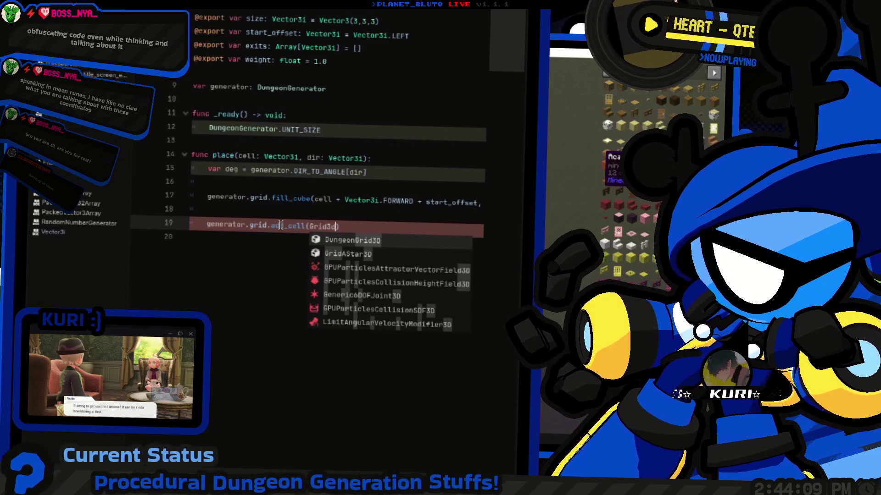
{"action": "key", "text": "Return"}
{"action": "type", "text": ".RESERVED,"}
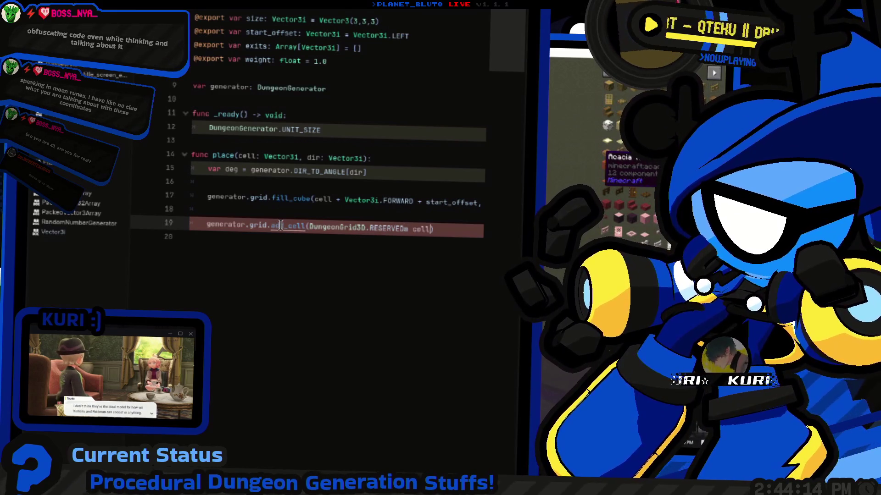
{"action": "type", "text": "cell"}
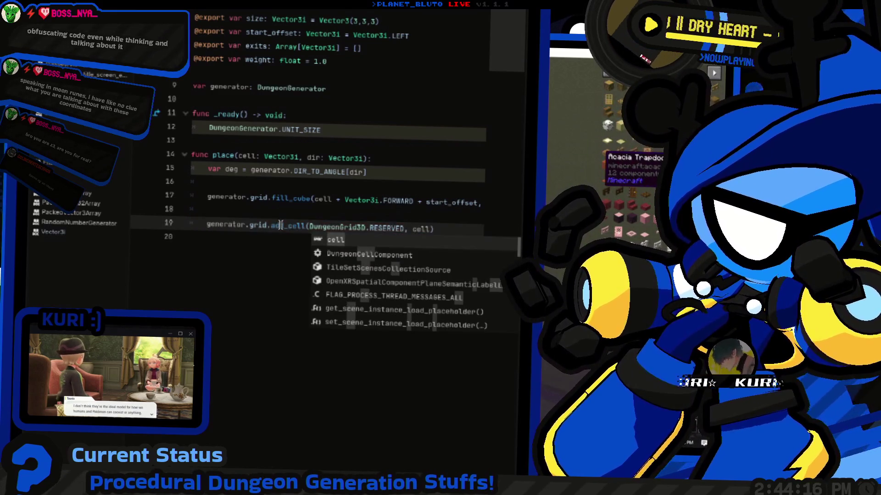
{"action": "key", "text": "Escape"}
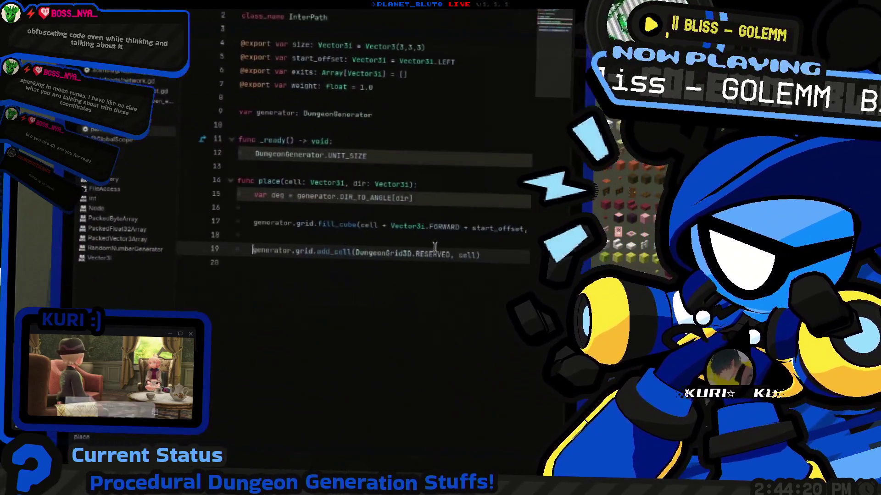
{"action": "left_click", "coordinate": [422, 251], "text": "ctrl"}
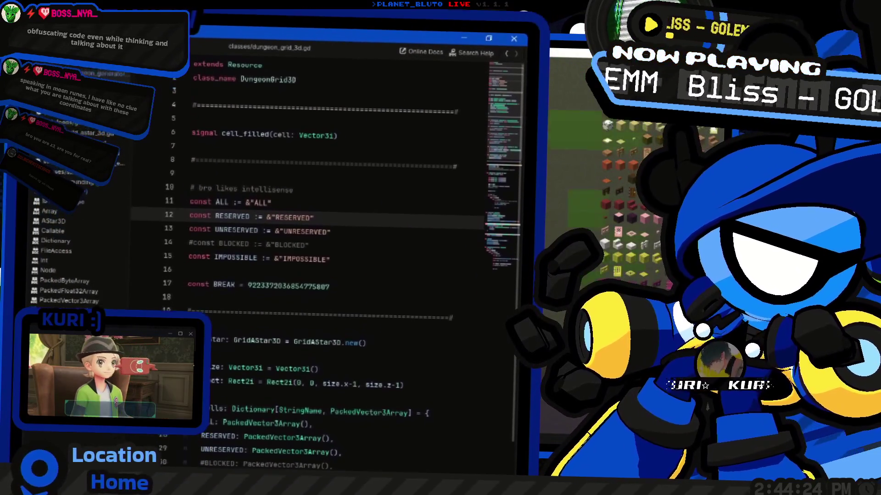
In the dungeon generator script, change 'static var' to 'const' on the direction-table declarations
{"action": "key", "text": "alt+Left"}
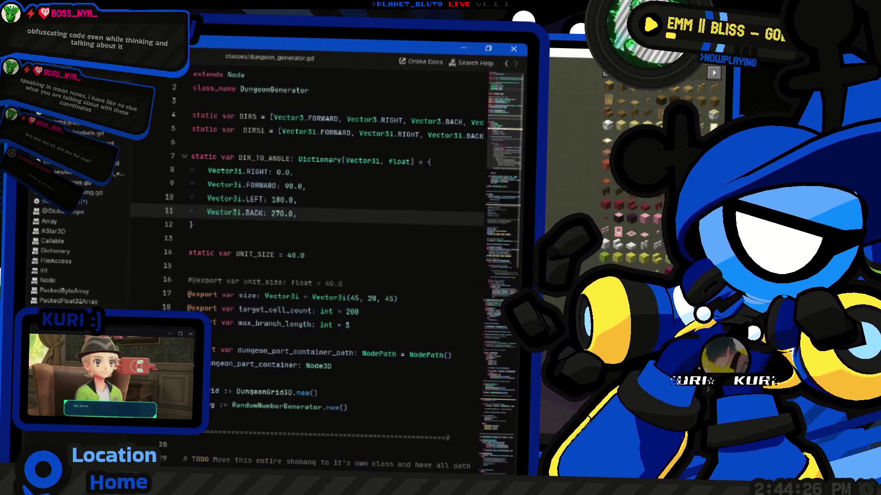
{"action": "key", "text": "alt+Right"}
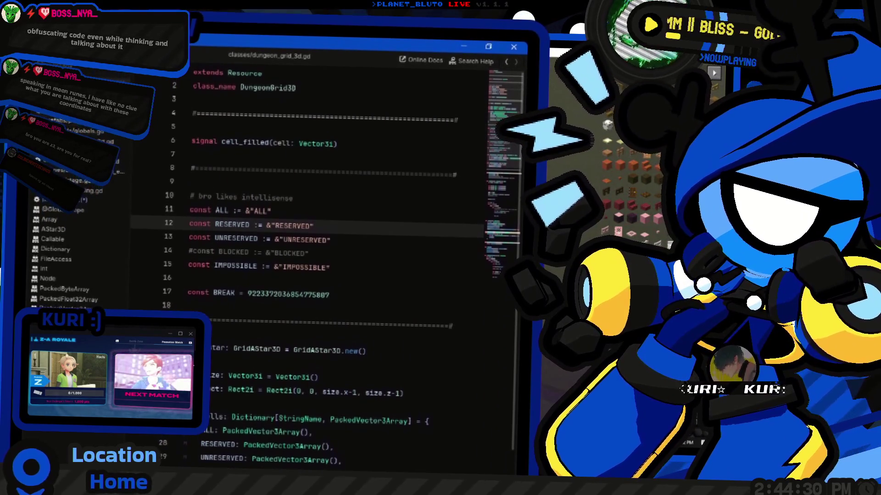
{"action": "key", "text": "alt+Left"}
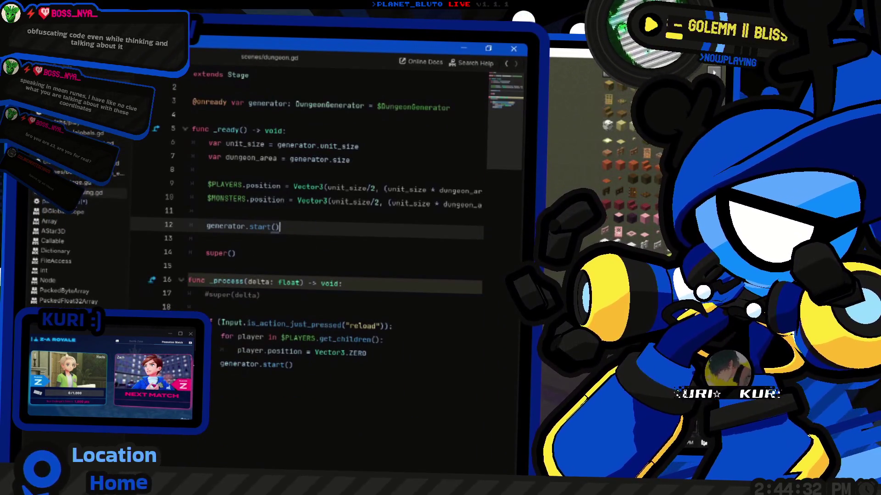
{"action": "key", "text": "alt+Left"}
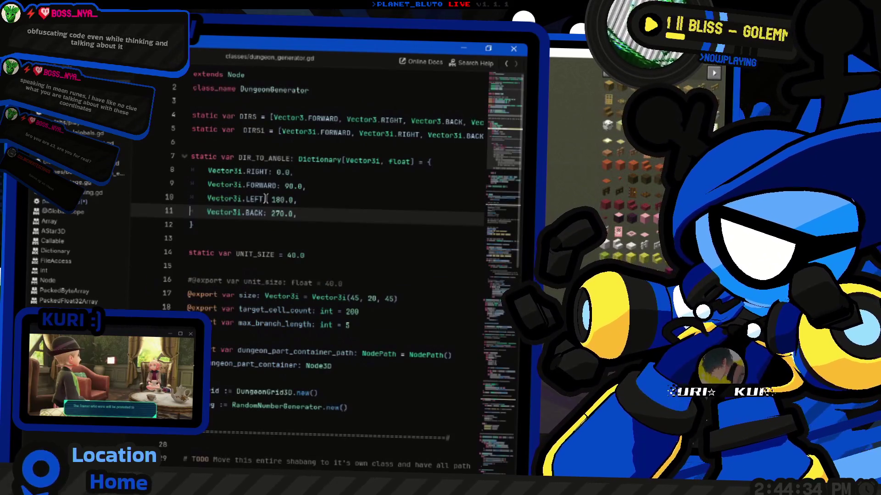
{"action": "key", "text": "alt+Left"}
{"action": "key", "text": "ctrl+Right"}
{"action": "key", "text": "shift+Home"}
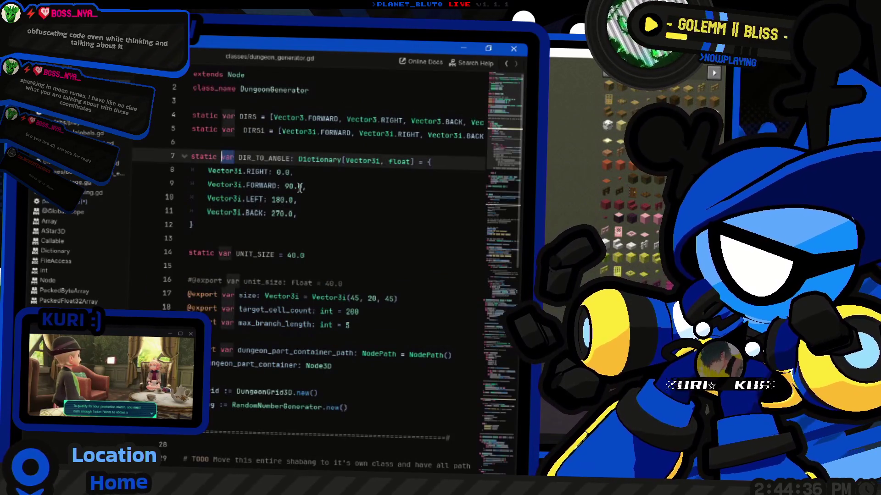
{"action": "type", "text": "con"}
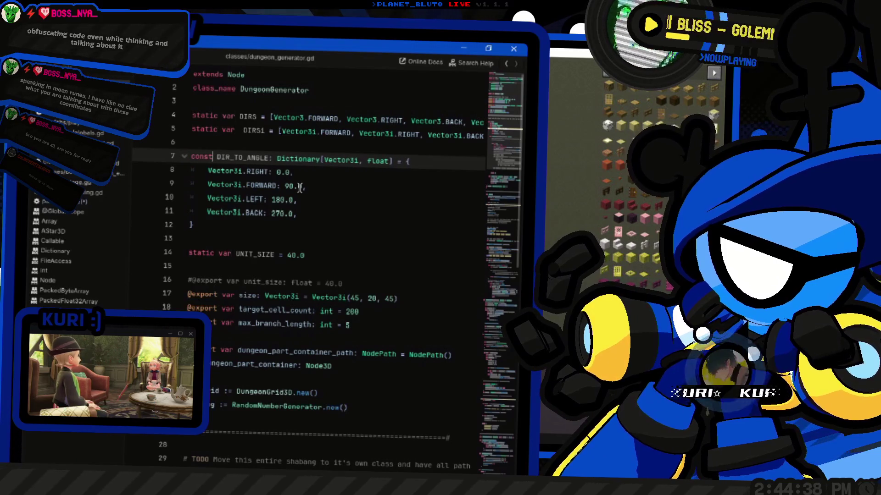
{"action": "key", "text": "Up"}
{"action": "key", "text": "Up"}
{"action": "key", "text": "ctrl+Right"}
{"action": "key", "text": "shift+Home"}
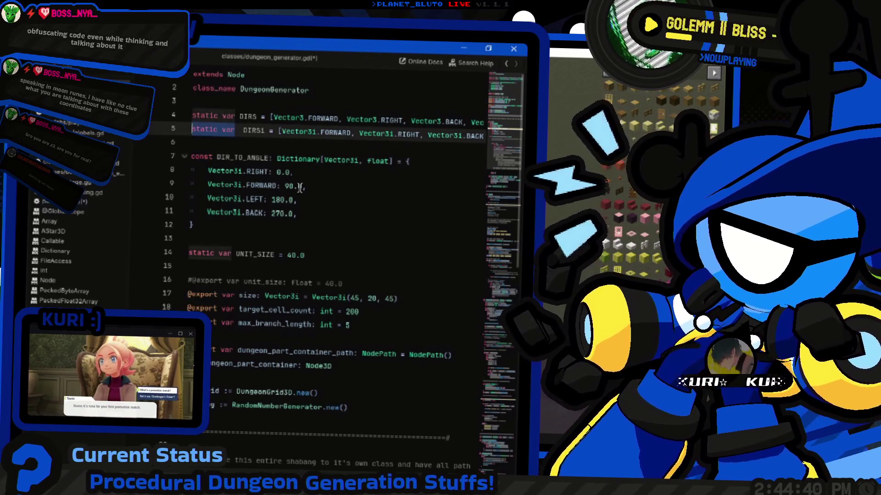
{"action": "type", "text": "const"}
{"action": "key", "text": "Up"}
{"action": "key", "text": "shift+Home"}
{"action": "type", "text": "const"}
{"action": "key", "text": "Down"}
{"action": "key", "text": "Down"}
{"action": "key", "text": "Down"}
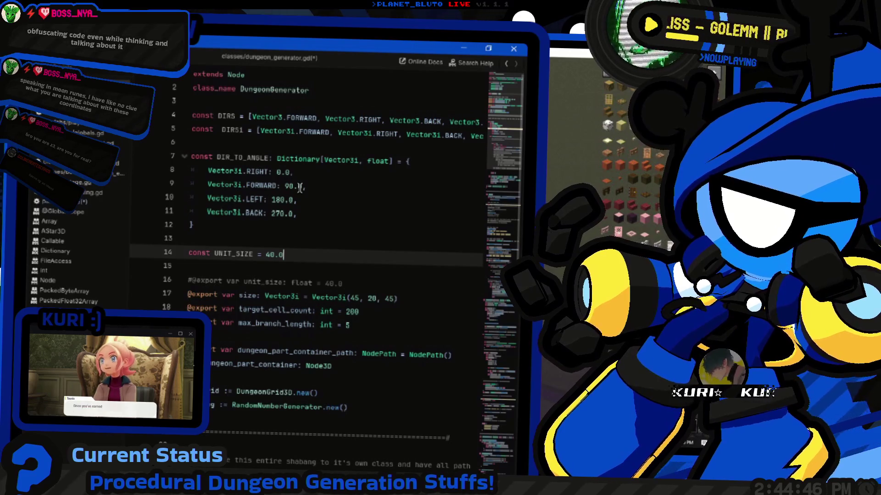
Duplicate InterPath's add_cell line and change the copy's key to &"INTERMEDIATE"
{"action": "key", "text": "alt+Left"}
{"action": "key", "text": "alt+Left"}
{"action": "key", "text": "alt+Left"}
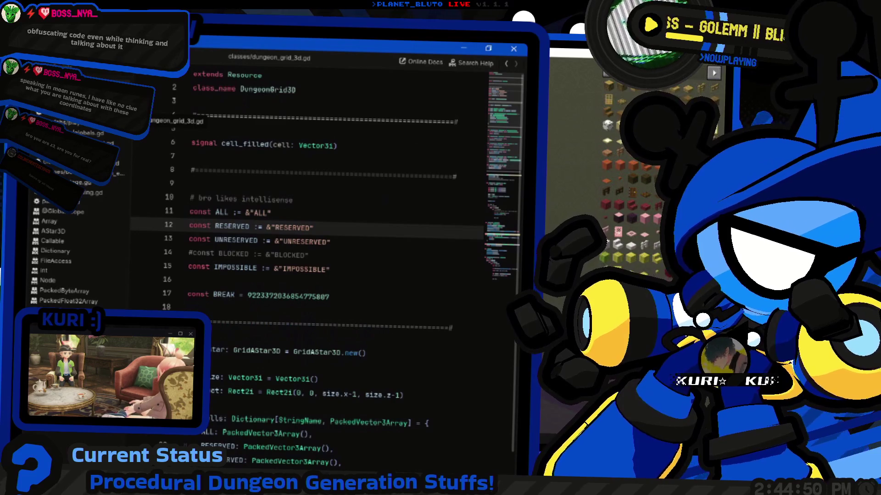
{"action": "left_click", "coordinate": [89, 201]}
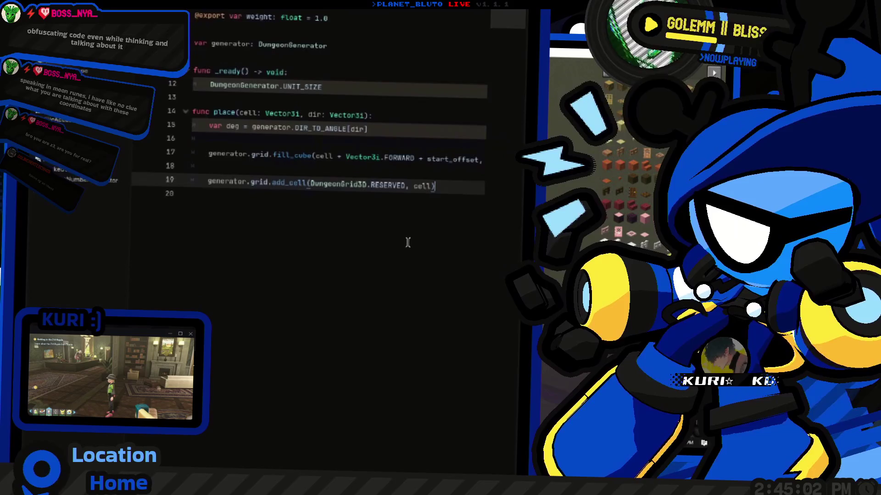
{"action": "key", "text": "Up"}
{"action": "key", "text": "Up"}
{"action": "key", "text": "Home"}
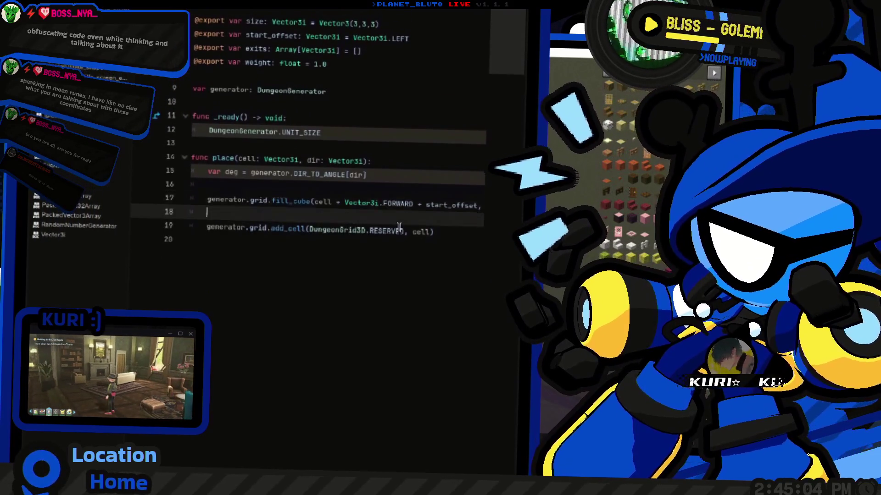
{"action": "key", "text": "Down"}
{"action": "key", "text": "Down"}
{"action": "key", "text": "Home"}
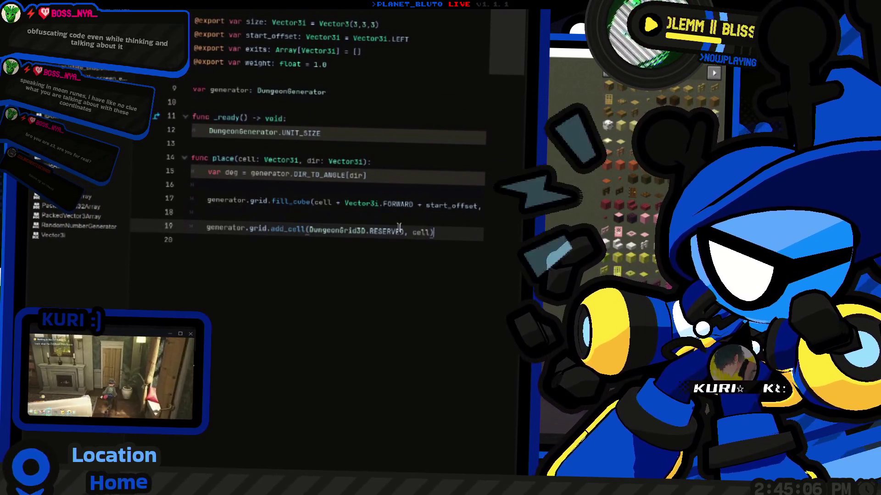
{"action": "double_click", "coordinate": [387, 231]}
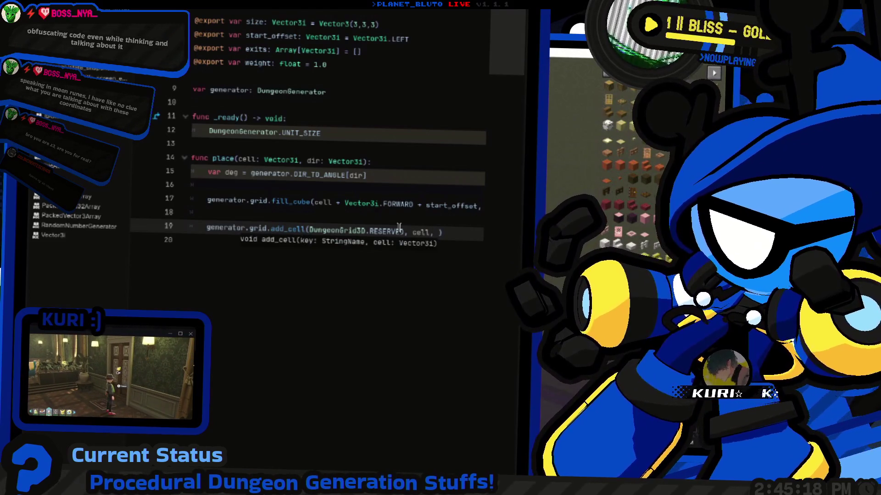
{"action": "key", "text": "ctrl+shift+d"}
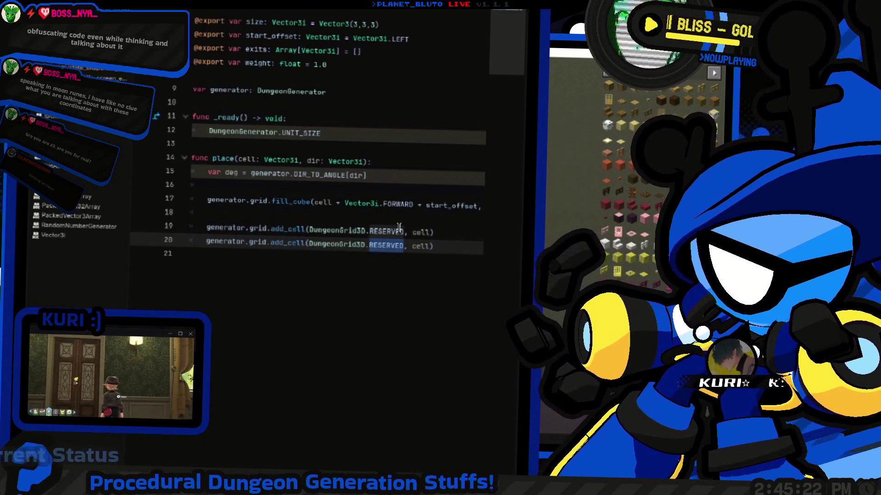
{"action": "key", "text": "ctrl+space"}
{"action": "key", "text": "BackSpace"}
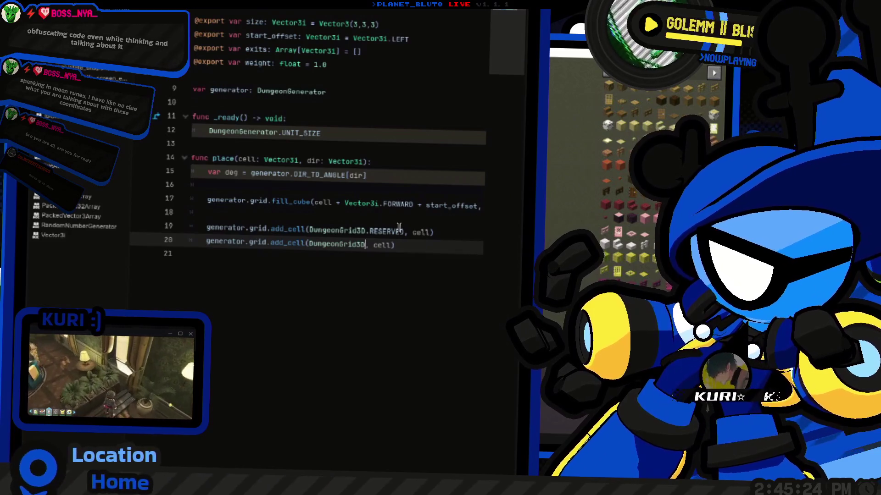
{"action": "type", "text": "\"pi"}
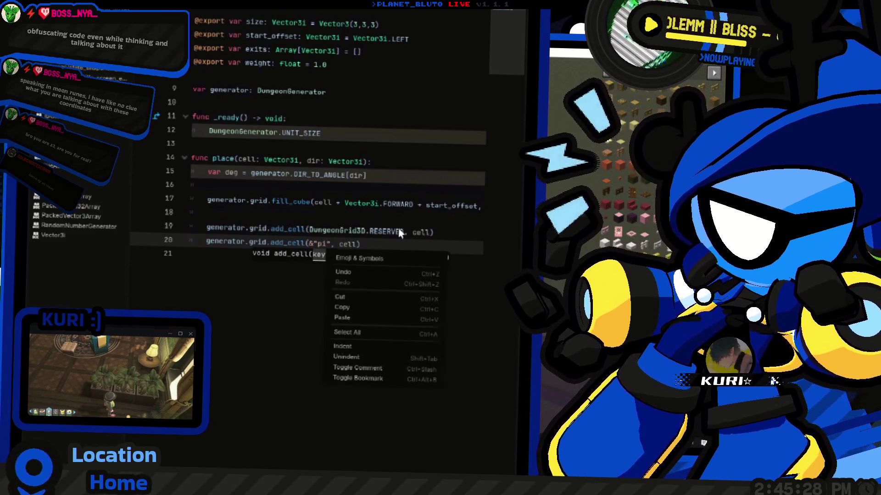
{"action": "key", "text": "BackSpace"}
{"action": "type", "text": "INTER"}
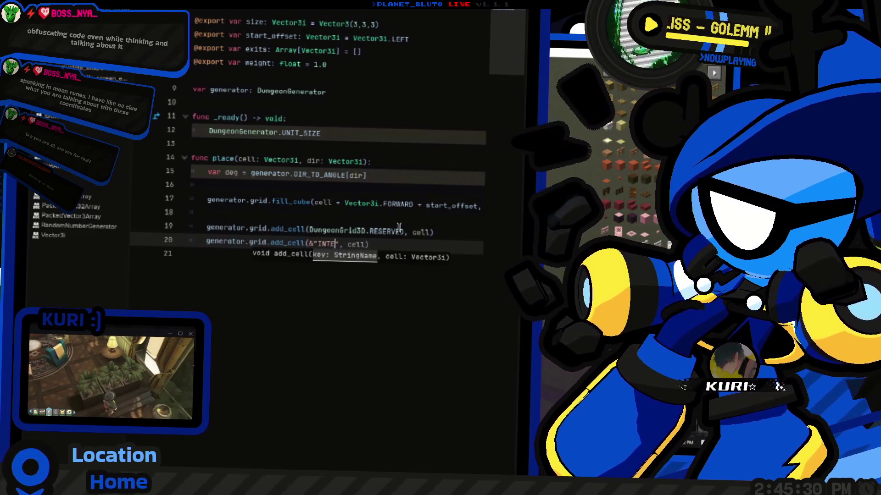
{"action": "type", "text": "MEDIATE"}
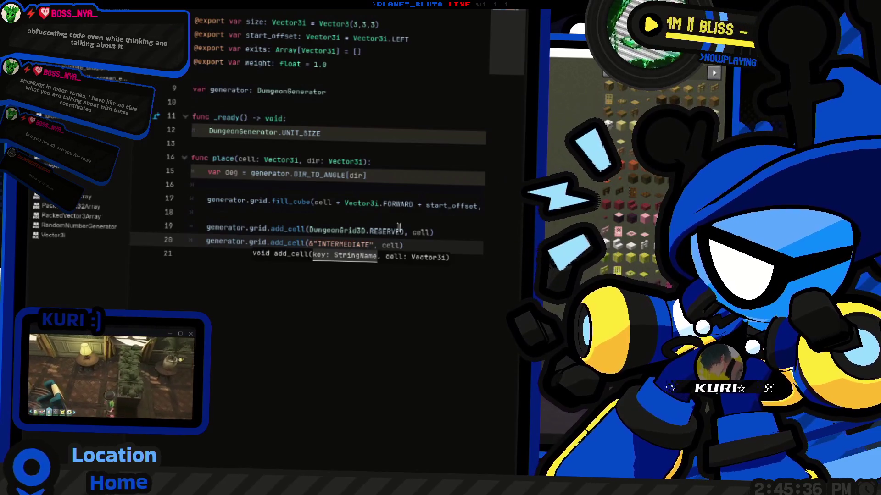
{"action": "key", "text": "Home"}
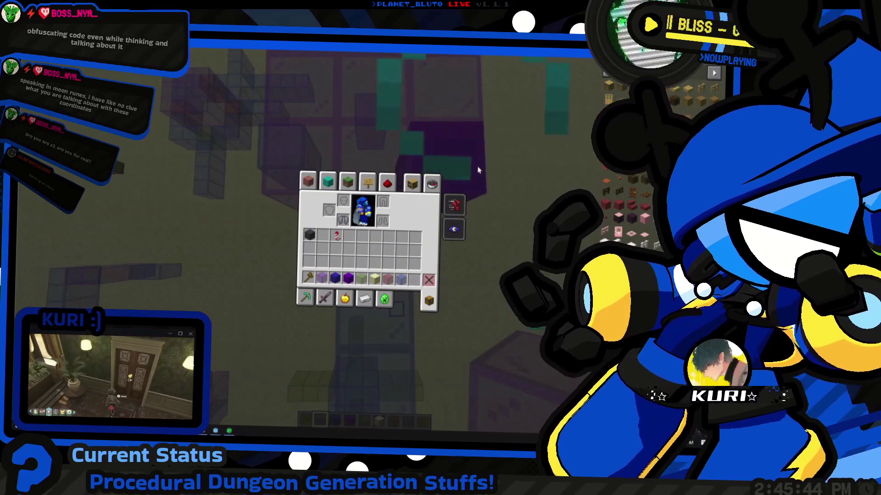
Close the Minecraft inventory and view the purple and blue glass structures from above
{"action": "key", "text": "e"}
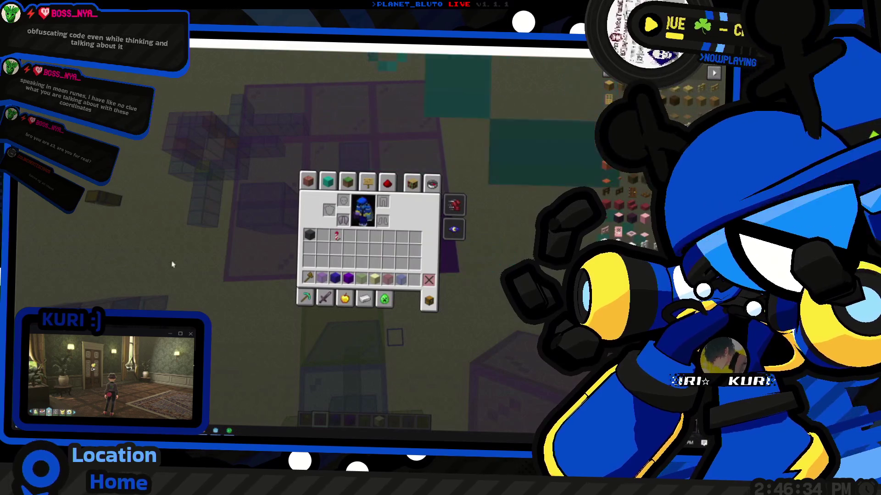
{"action": "key", "text": "e"}
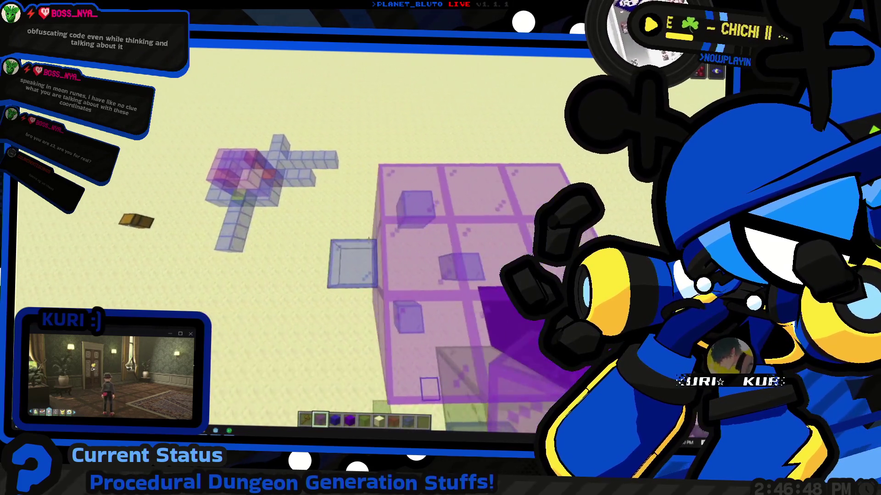
Break the exits brackets on line 6 open for a Vector3i(3, -1, 1) entry
{"action": "key", "text": "e"}
{"action": "key", "text": "alt+Tab"}
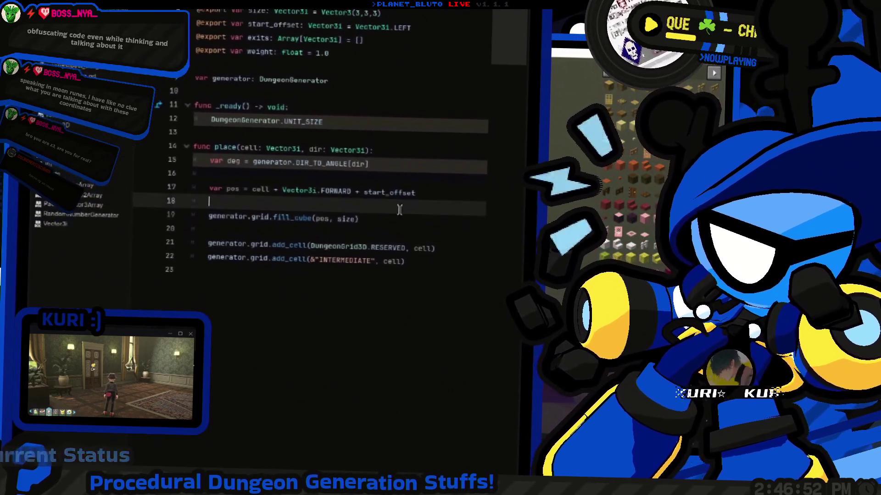
{"action": "left_click", "coordinate": [402, 154]}
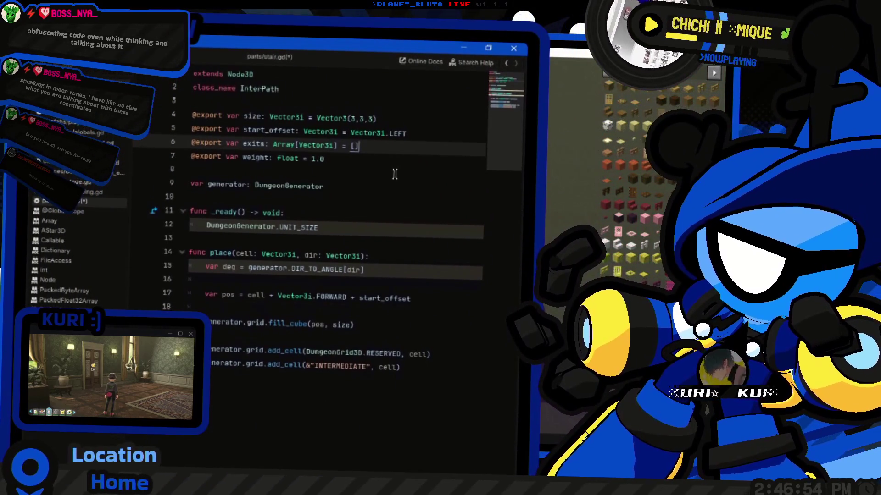
{"action": "key", "text": "Return"}
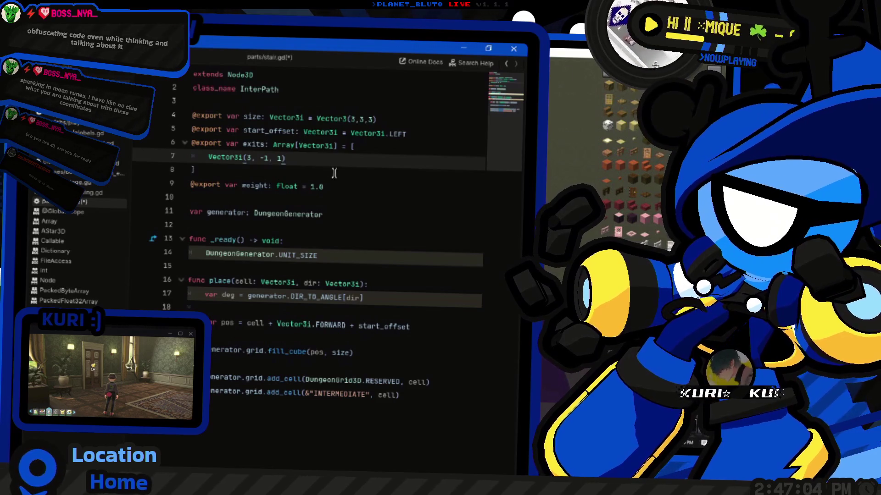
{"action": "left_click", "coordinate": [244, 145]}
{"action": "key", "text": "alt+Tab"}
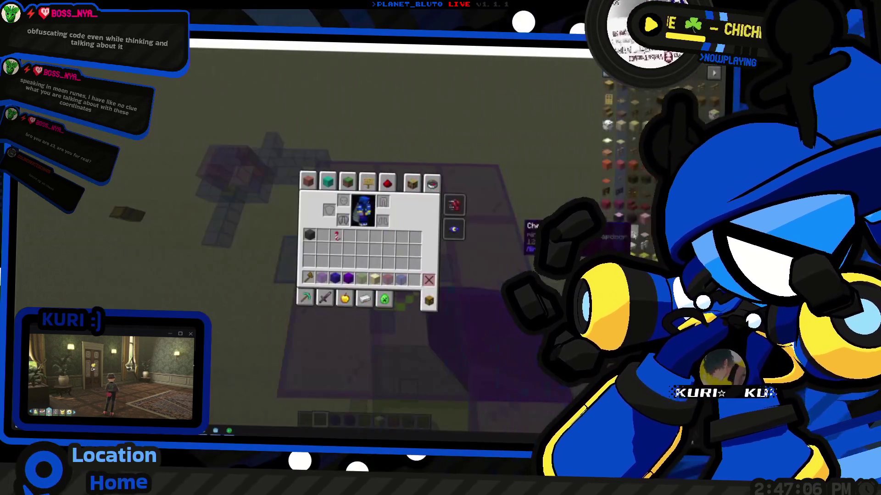
Fly below, away from and above the glass pillar, swapping between green and purple glass
{"action": "key", "text": "alt+Tab"}
{"action": "key", "text": "alt+Tab"}
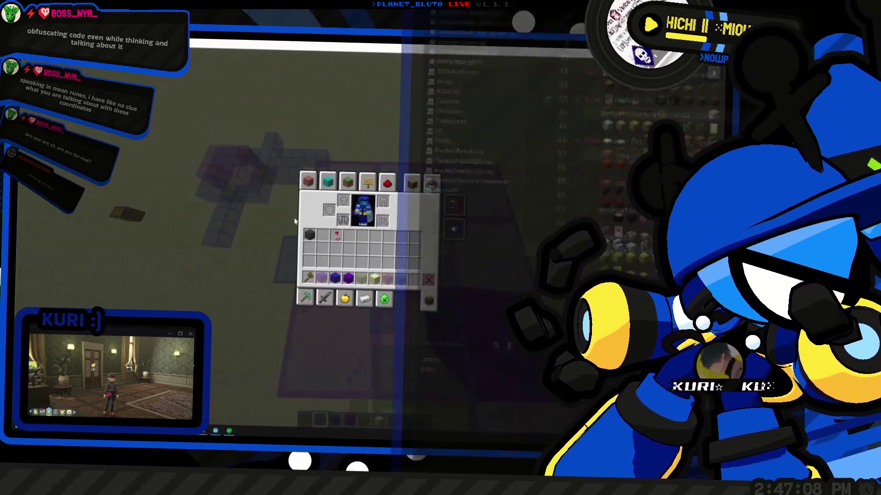
{"action": "key", "text": "e"}
{"action": "key", "text": "shift"}
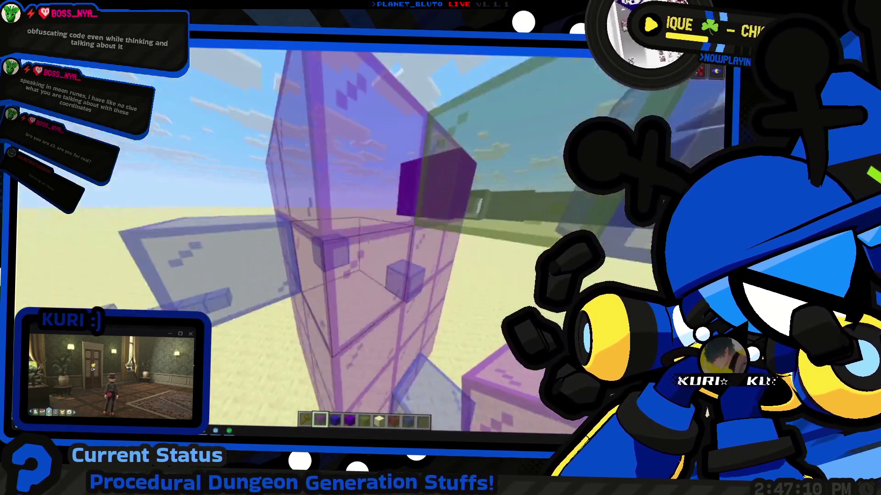
{"action": "key", "text": "s"}
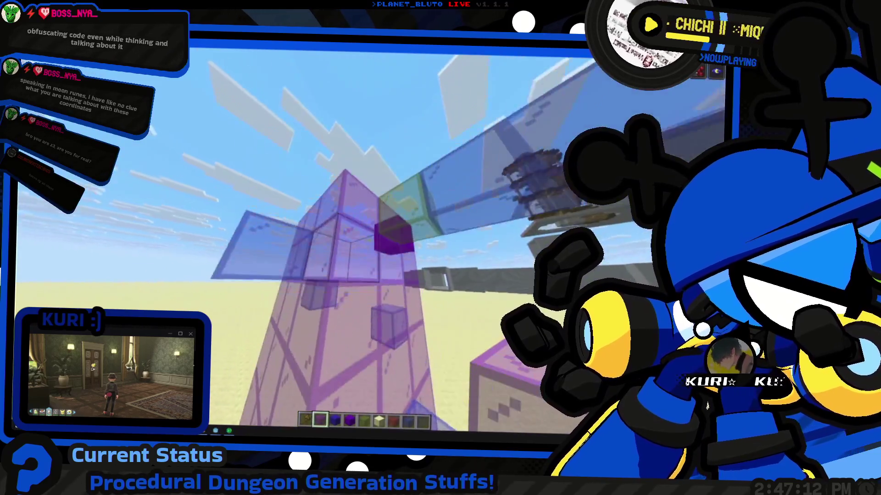
{"action": "key", "text": "w"}
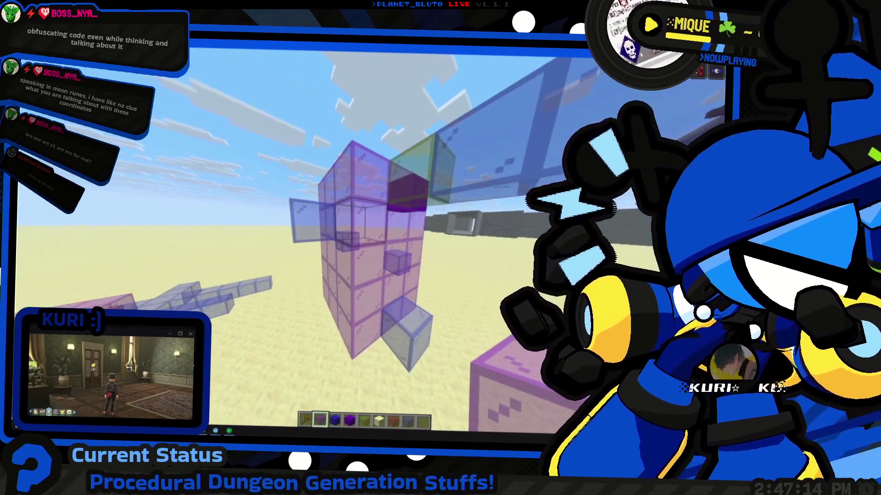
{"action": "key", "text": "space"}
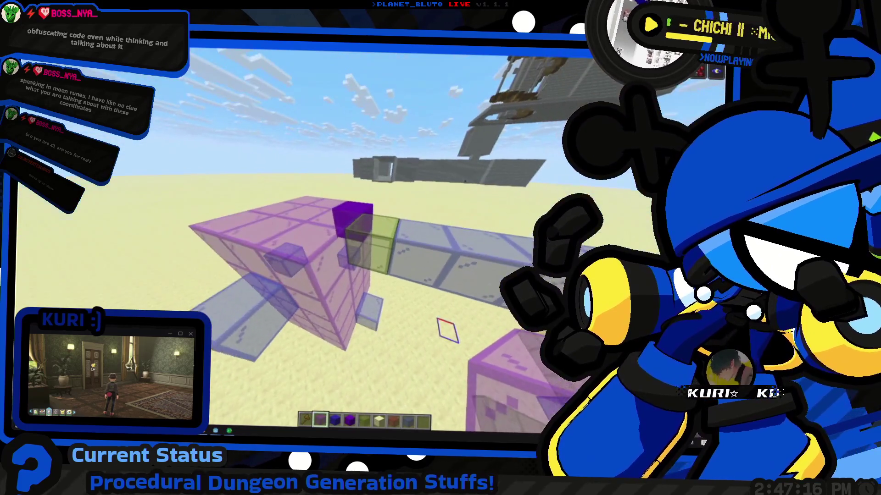
{"action": "key", "text": "5"}
{"action": "key", "text": "shift"}
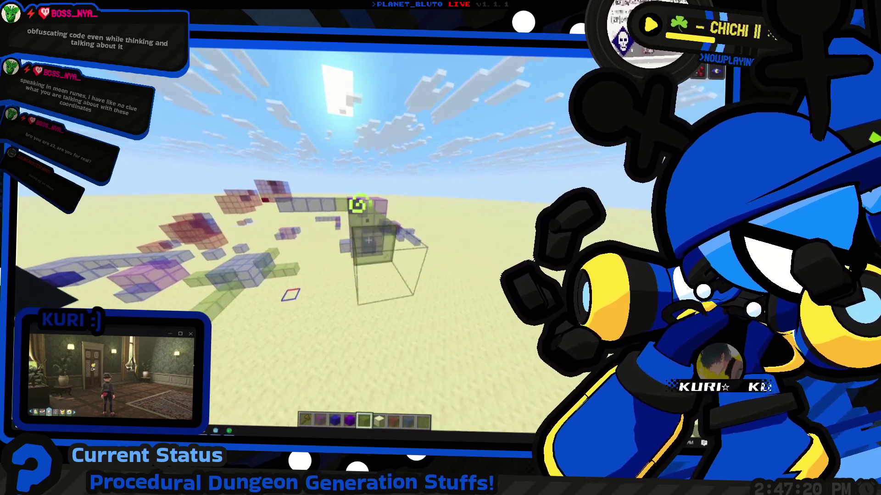
{"action": "key", "text": "2"}
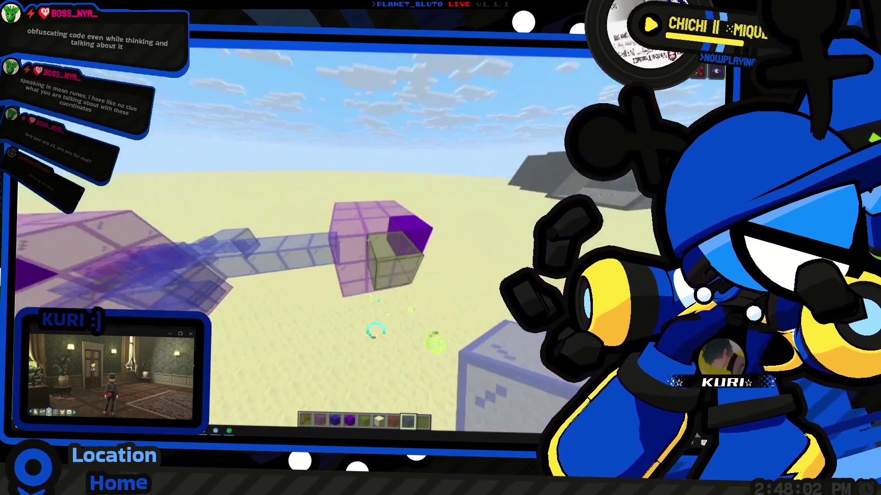
{"action": "key", "text": "e"}
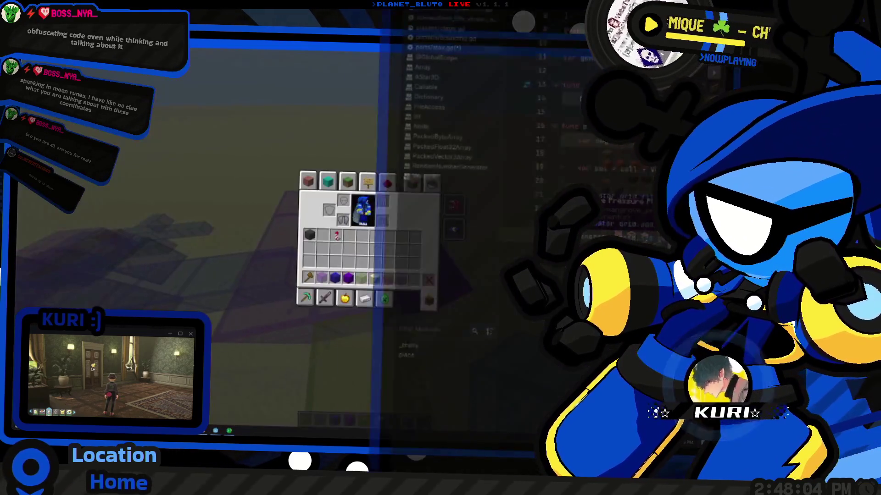
{"action": "key", "text": "alt+Tab"}
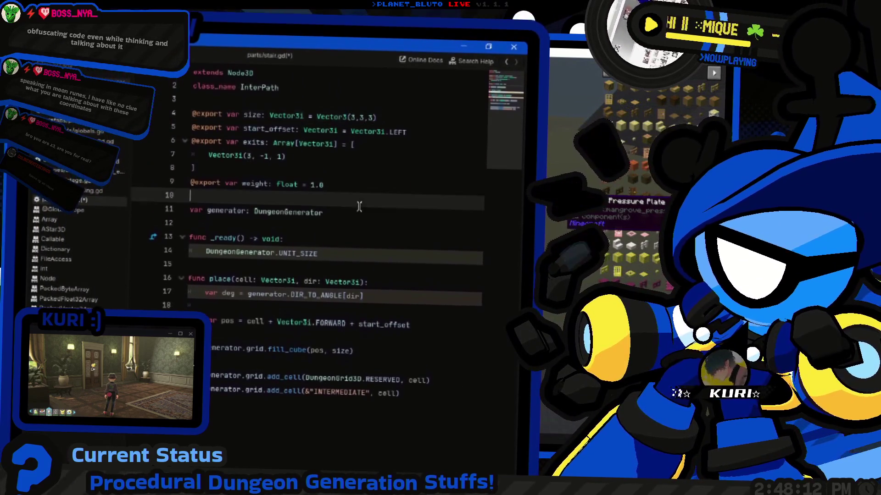
{"action": "left_click", "coordinate": [387, 175]}
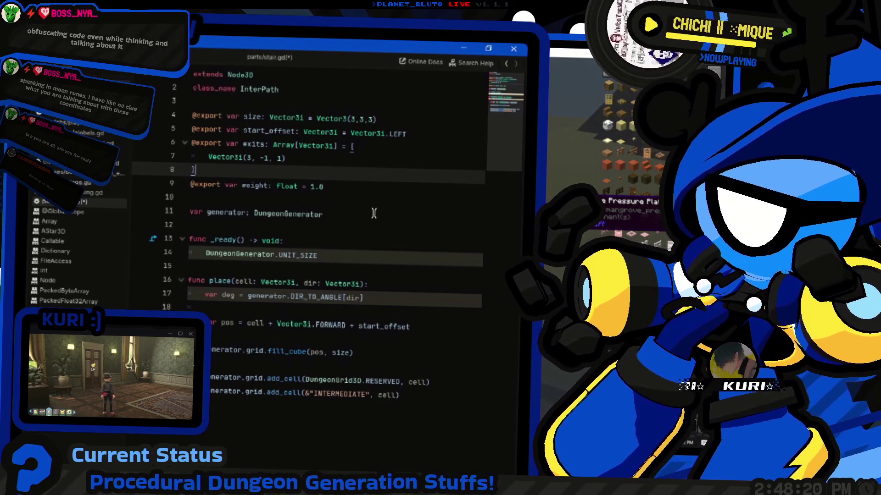
{"action": "mouse_move", "coordinate": [298, 231]}
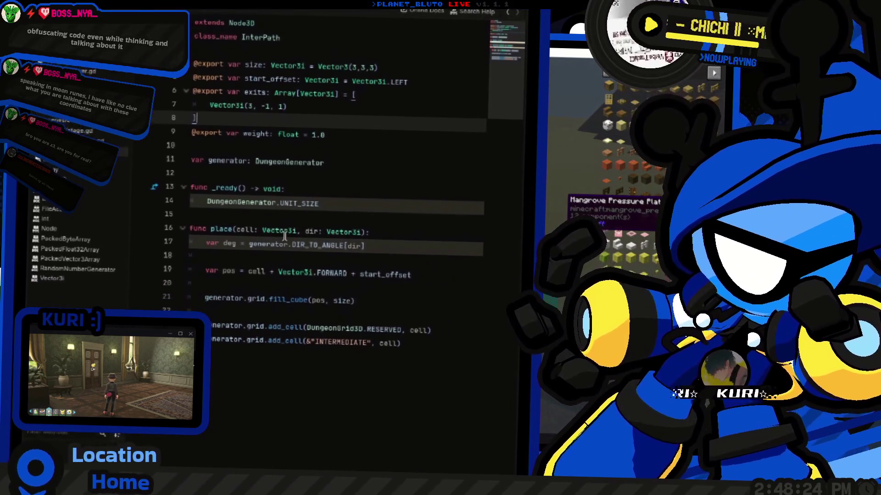
{"action": "left_click", "coordinate": [311, 228]}
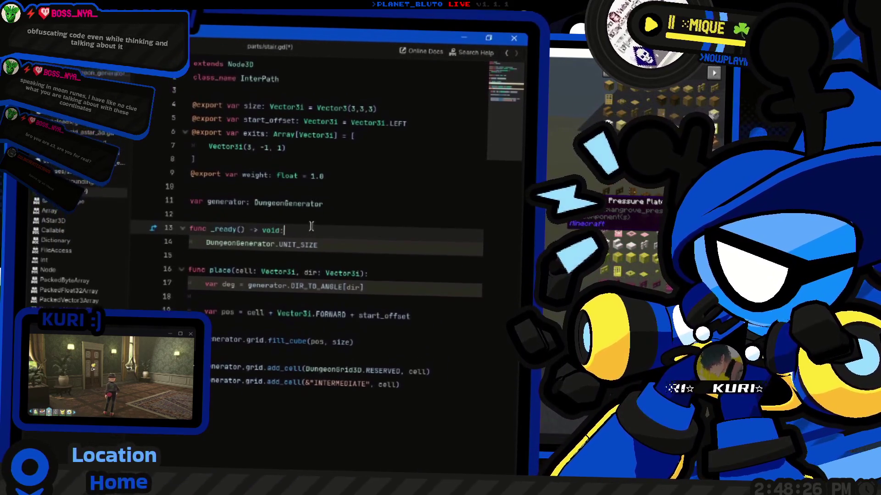
{"action": "key", "text": "Return"}
{"action": "key", "text": "Return"}
{"action": "key", "text": "Up"}
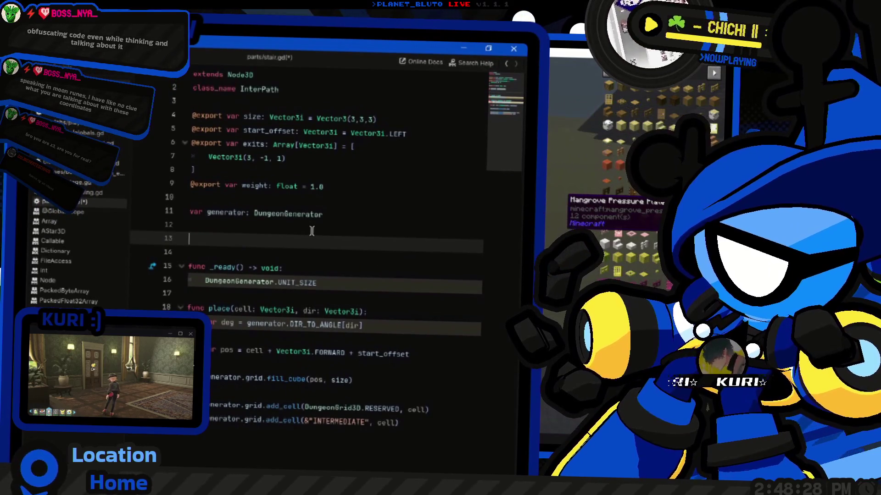
{"action": "type", "text": "ini"}
{"action": "key", "text": "Return"}
{"action": "key", "text": "Return"}
{"action": "type", "text": "pass"}
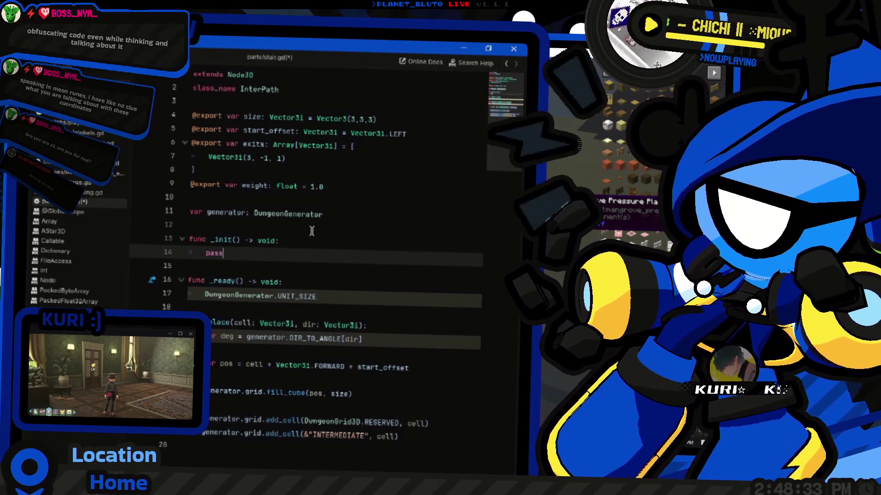
{"action": "key", "text": "shift+Up"}
{"action": "key", "text": "shift+Home"}
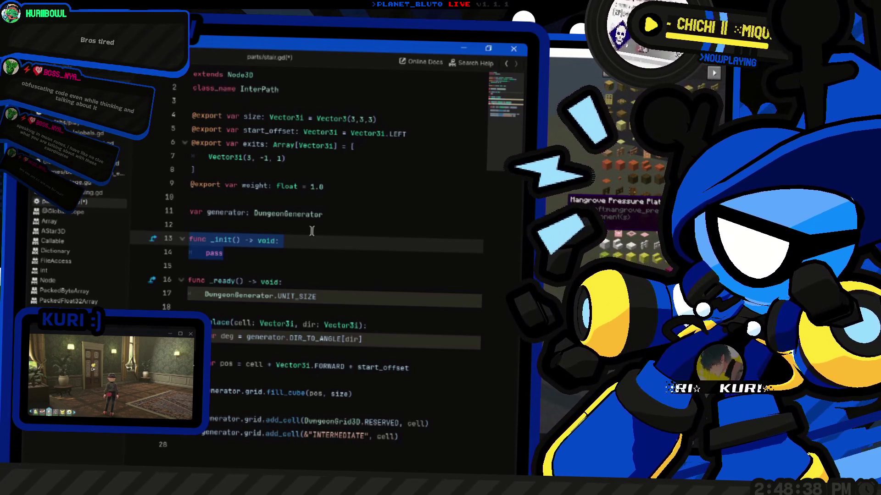
{"action": "key", "text": "BackSpace"}
{"action": "key", "text": "BackSpace"}
{"action": "key", "text": "BackSpace"}
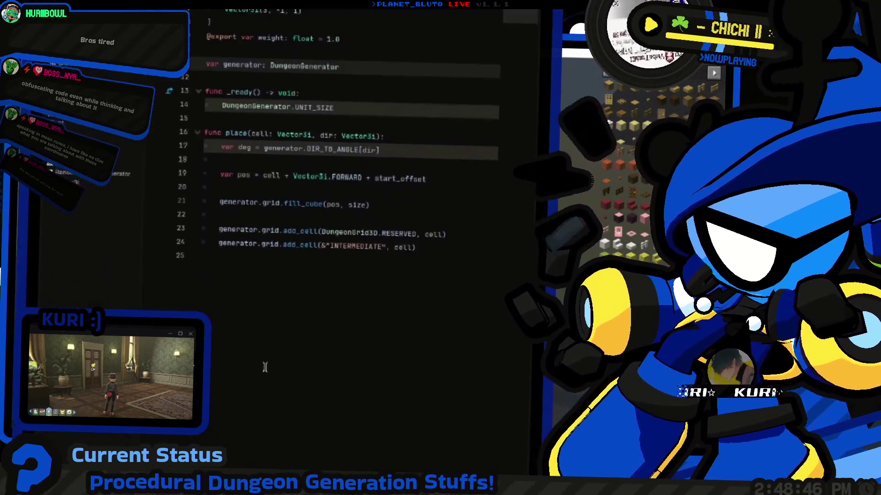
{"action": "left_click", "coordinate": [406, 224]}
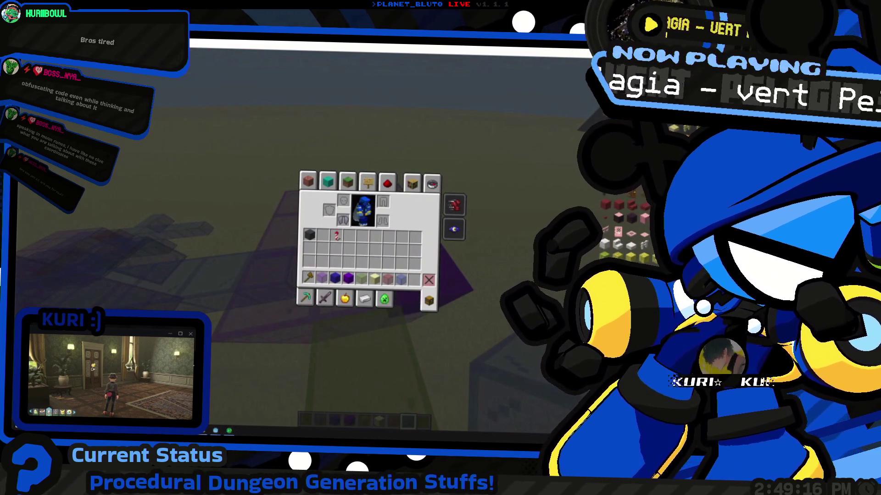
{"action": "key", "text": "alt+Tab"}
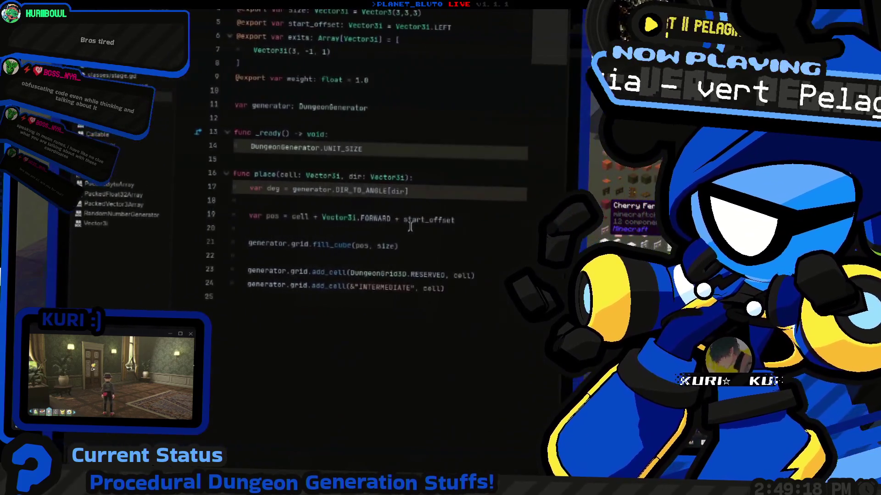
{"action": "key", "text": "alt+Tab"}
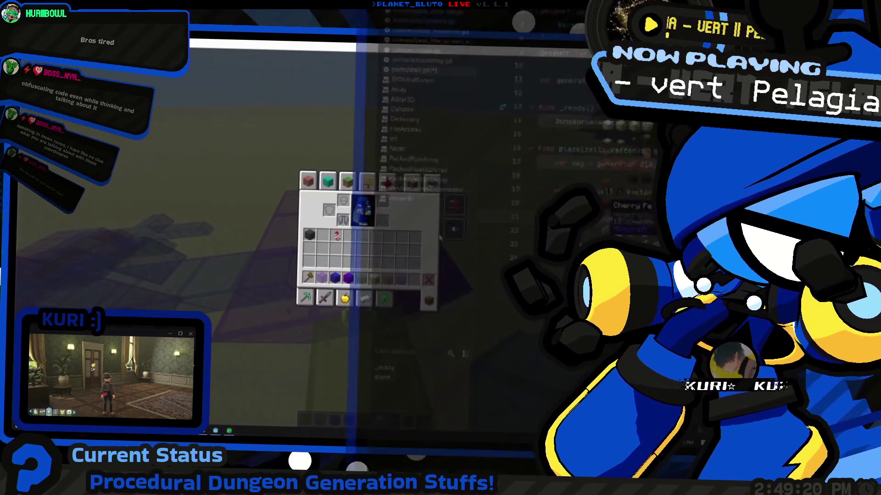
{"action": "key", "text": "e"}
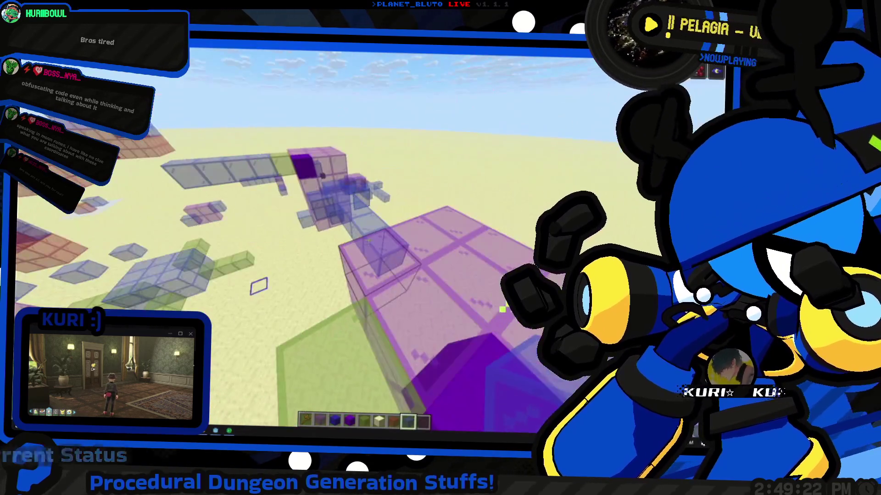
{"action": "key", "text": "w"}
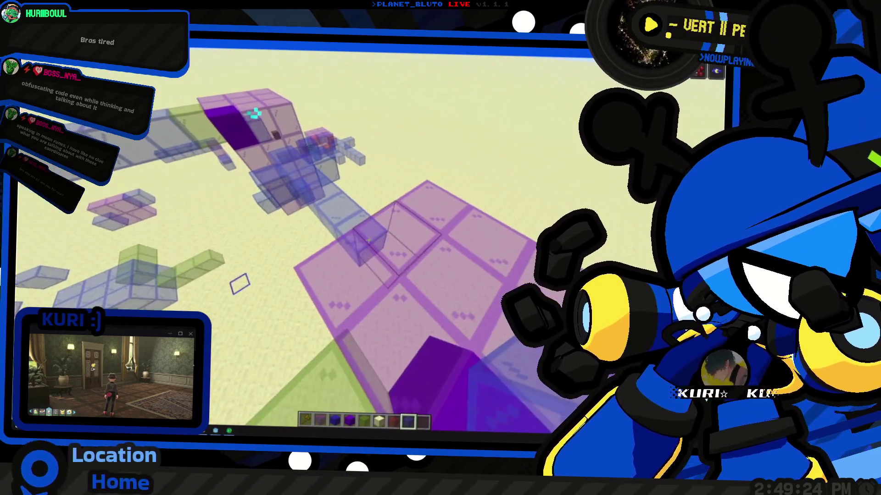
{"action": "key", "text": "e"}
{"action": "key", "text": "alt+Tab"}
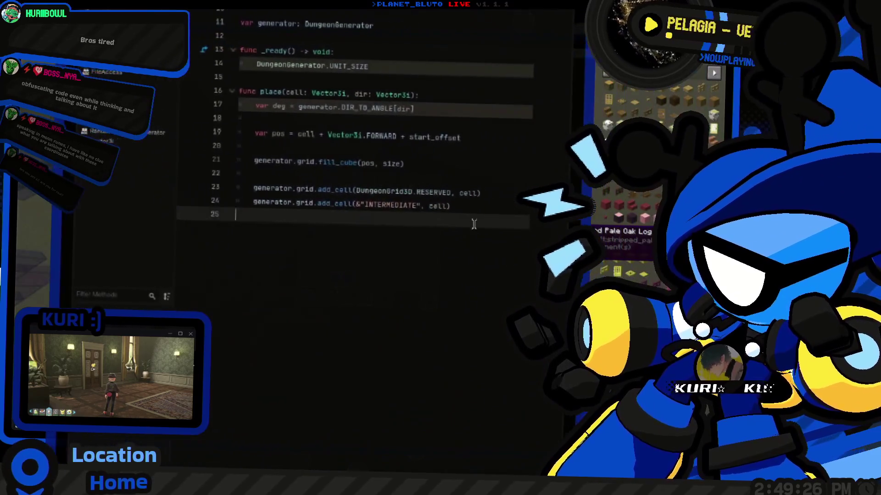
Add a generator._place_tree() call on a new line after line 24
{"action": "key", "text": "Return"}
{"action": "key", "text": "Return"}
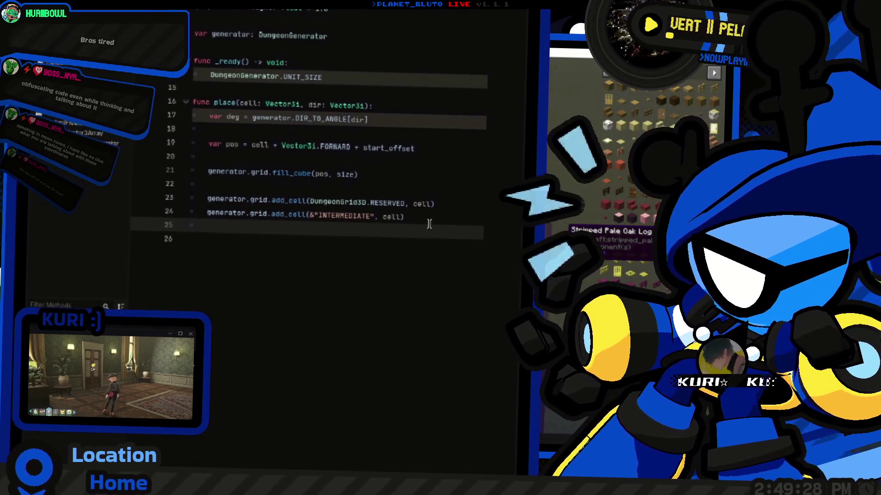
{"action": "type", "text": "generator._b"}
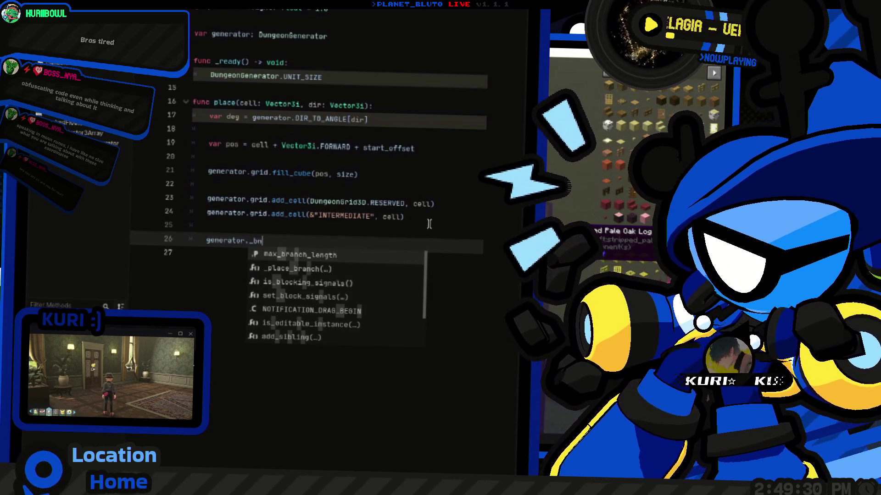
{"action": "type", "text": "nr"}
{"action": "key", "text": "BackSpace"}
{"action": "key", "text": "BackSpace"}
{"action": "type", "text": "pl"}
{"action": "key", "text": "Return"}
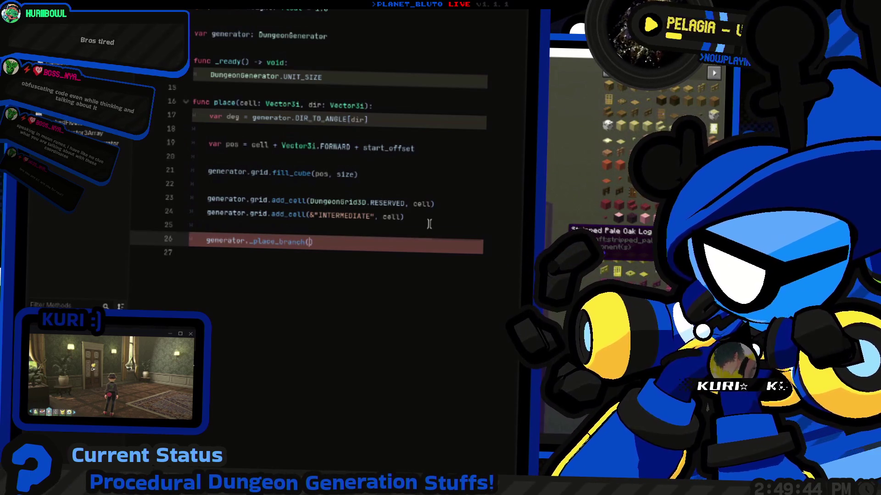
{"action": "key", "text": "BackSpace"}
{"action": "type", "text": "_pl"}
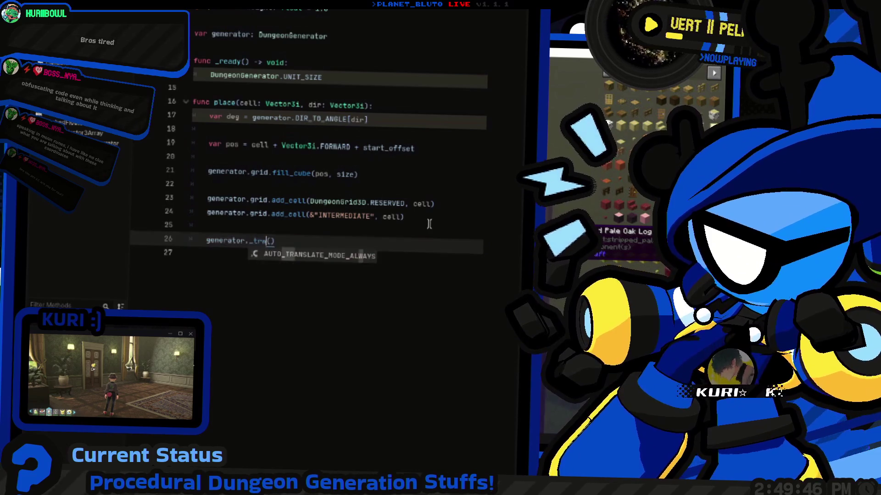
{"action": "key", "text": "Return"}
{"action": "type", "text": ")"}
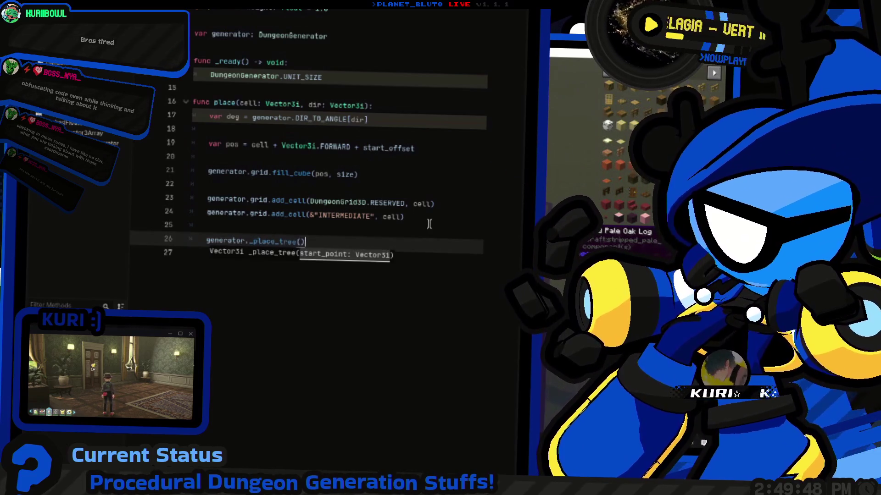
Indent the two add_cell lines into the exits for loop
{"action": "key", "text": "Up"}
{"action": "key", "text": "Up"}
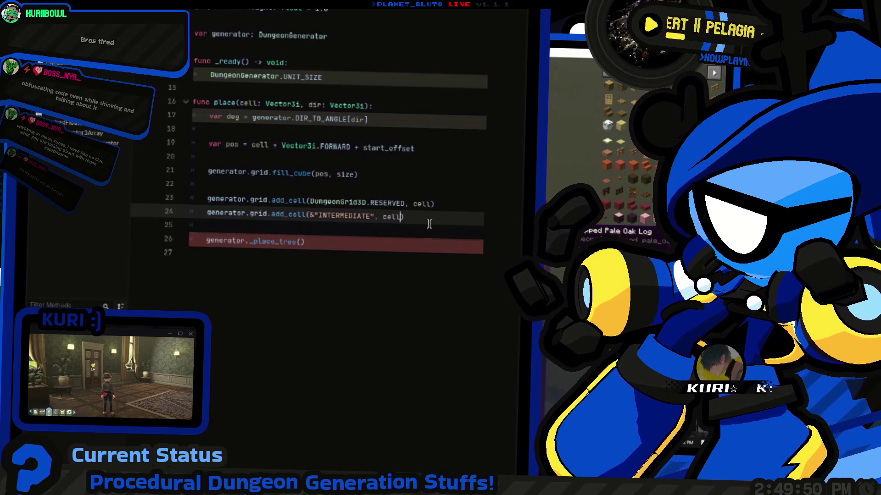
{"action": "key", "text": "Up"}
{"action": "key", "text": "Up"}
{"action": "key", "text": "Down"}
{"action": "key", "text": "Down"}
{"action": "key", "text": "Down"}
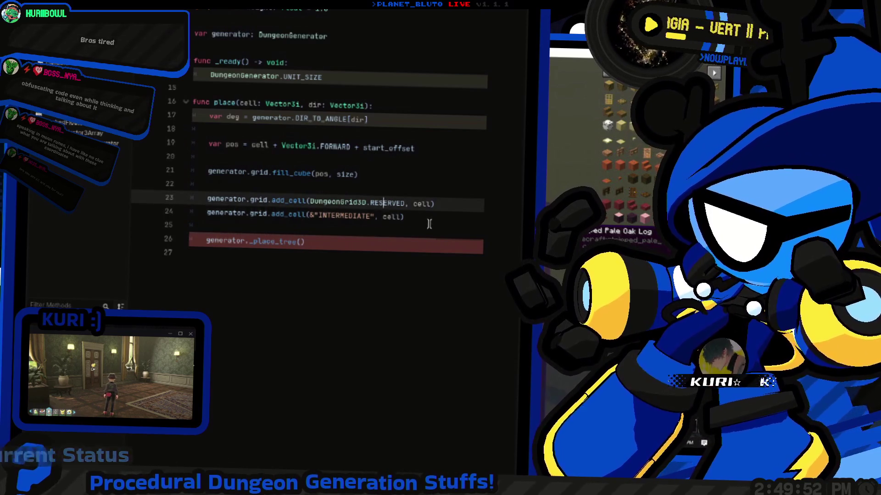
{"action": "key", "text": "shift+Left"}
{"action": "key", "text": "shift+Home"}
{"action": "key", "text": "shift+Up"}
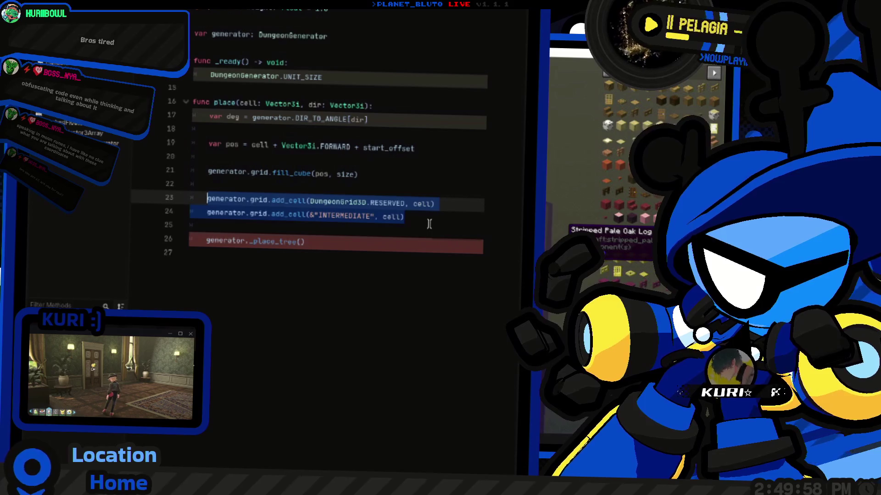
{"action": "key", "text": "ctrl+shift+Return"}
{"action": "key", "text": "ctrl+shift+Return"}
{"action": "type", "text": "for exit in exits:"}
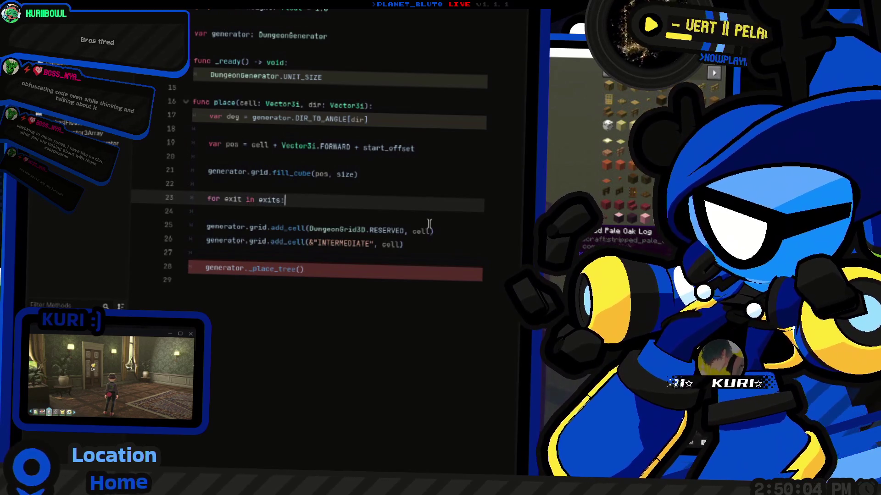
{"action": "key", "text": "Down"}
{"action": "key", "text": "Down"}
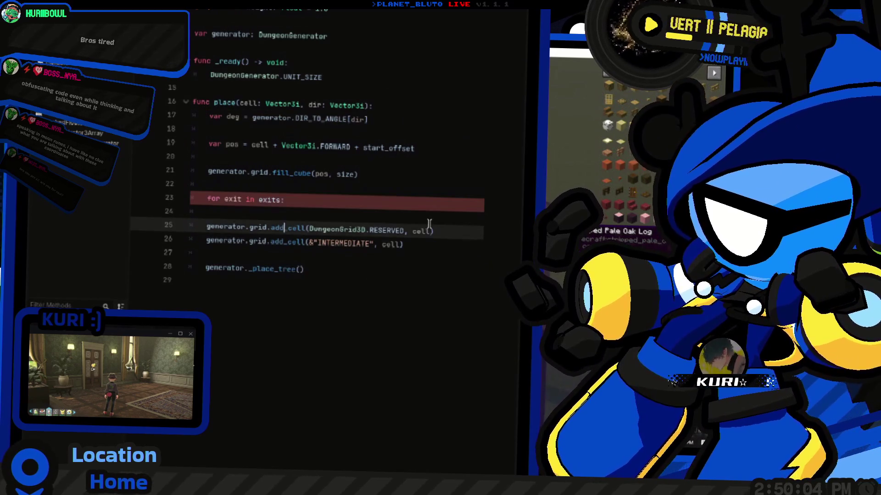
{"action": "key", "text": "Tab"}
{"action": "key", "text": "Down"}
{"action": "key", "text": "Down"}
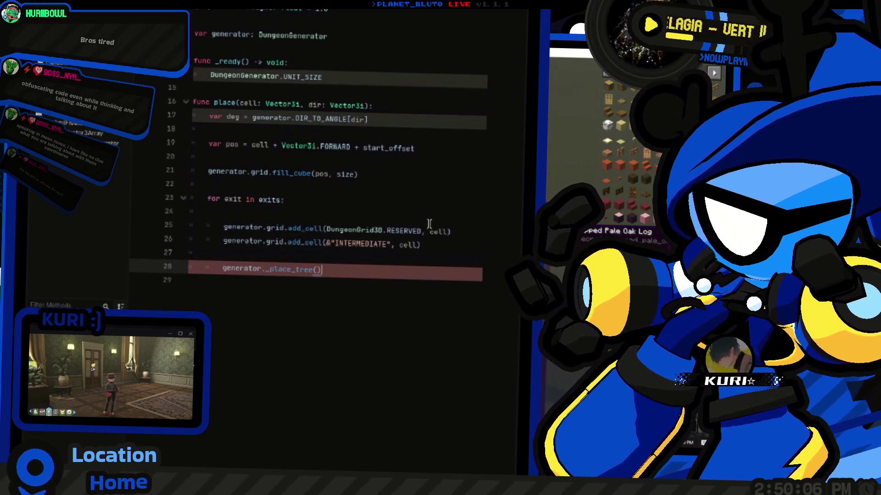
{"action": "key", "text": "Up"}
{"action": "key", "text": "Up"}
{"action": "key", "text": "Up"}
{"action": "key", "text": "End"}
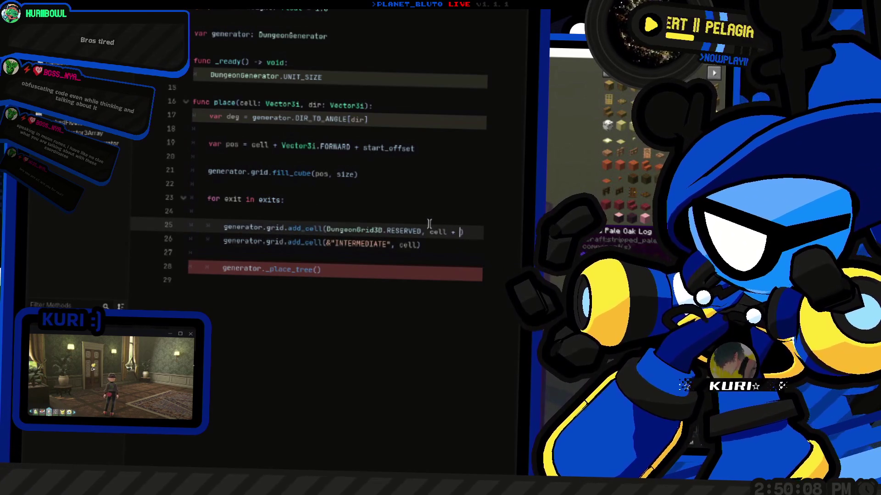
Add 'var exit_pos = pos + exit' at the top of the exits loop
{"action": "type", "text": "exit"}
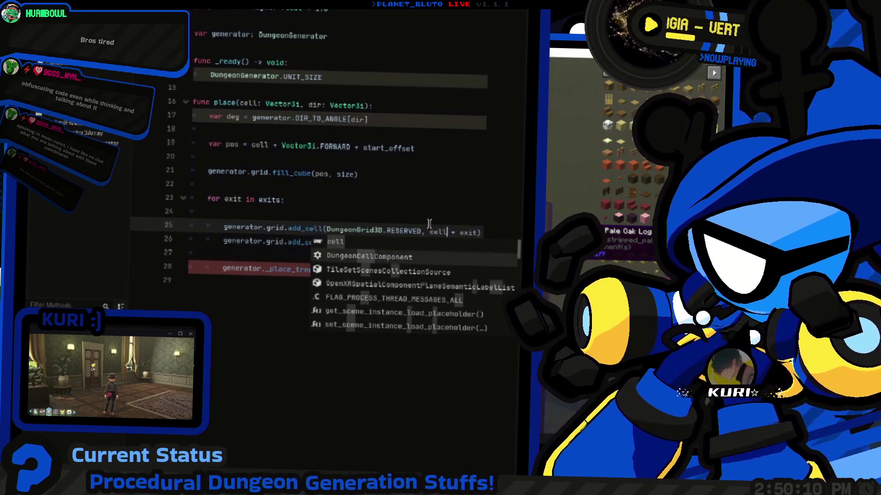
{"action": "key", "text": "Escape"}
{"action": "key", "text": "Down"}
{"action": "key", "text": "Up"}
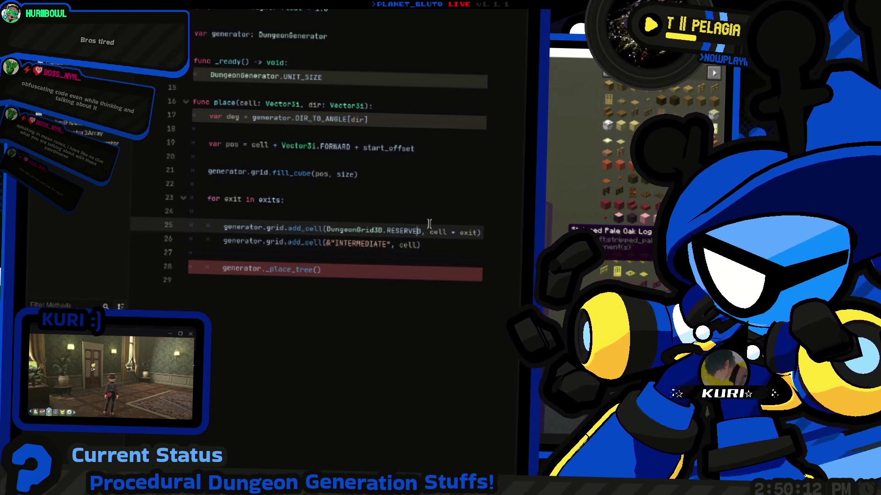
{"action": "key", "text": "Down"}
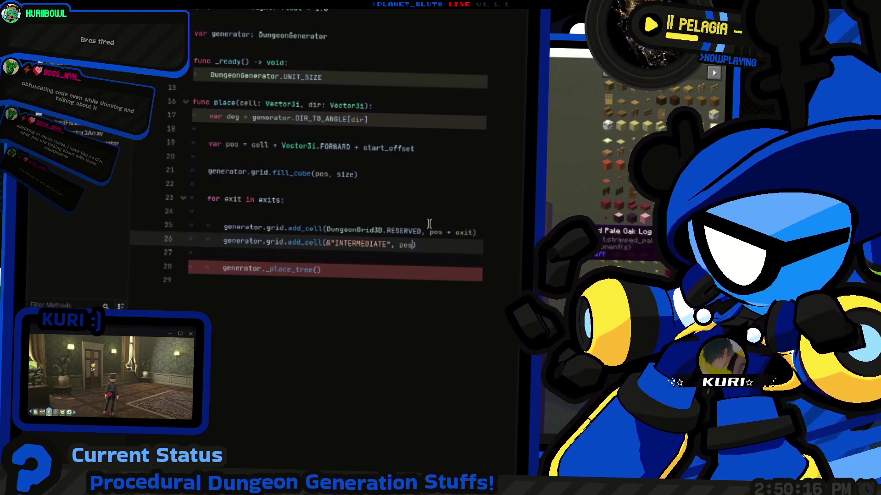
{"action": "key", "text": "Down"}
{"action": "key", "text": "Down"}
{"action": "key", "text": "Home"}
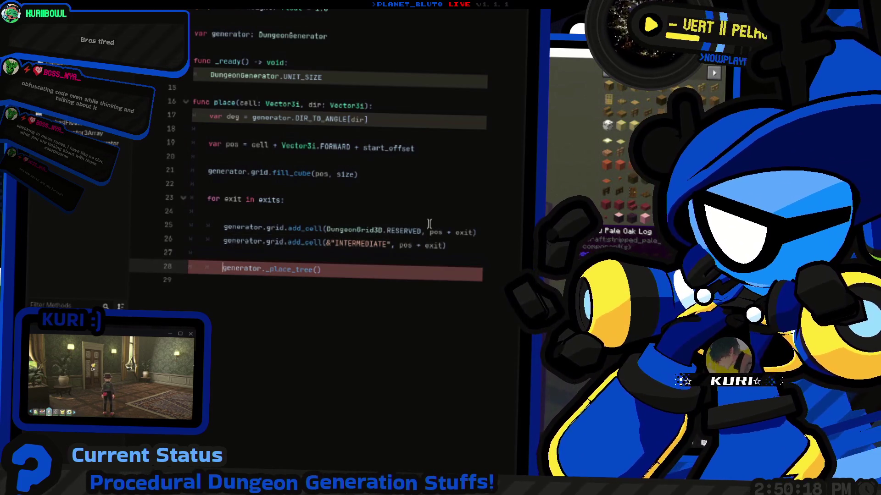
{"action": "key", "text": "Up"}
{"action": "key", "text": "Up"}
{"action": "key", "text": "Up"}
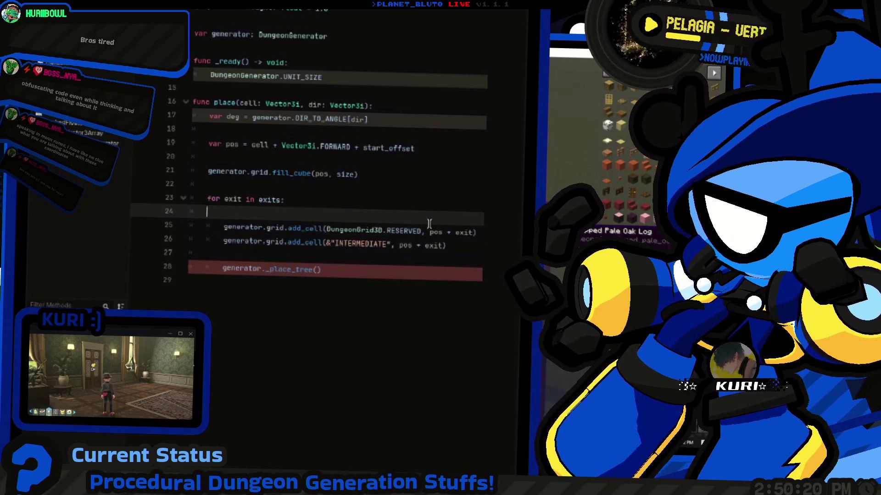
{"action": "key", "text": "ctrl+shift+Return"}
{"action": "type", "text": "var exit_"}
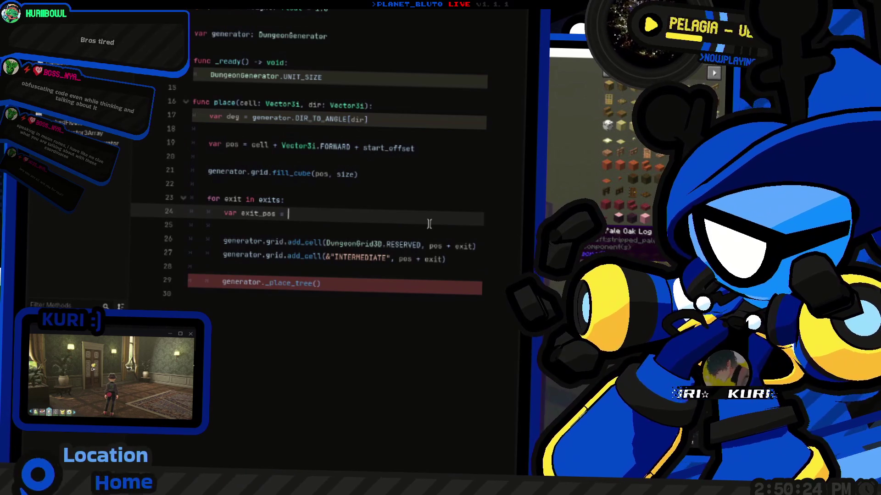
{"action": "type", "text": "pos + ex"}
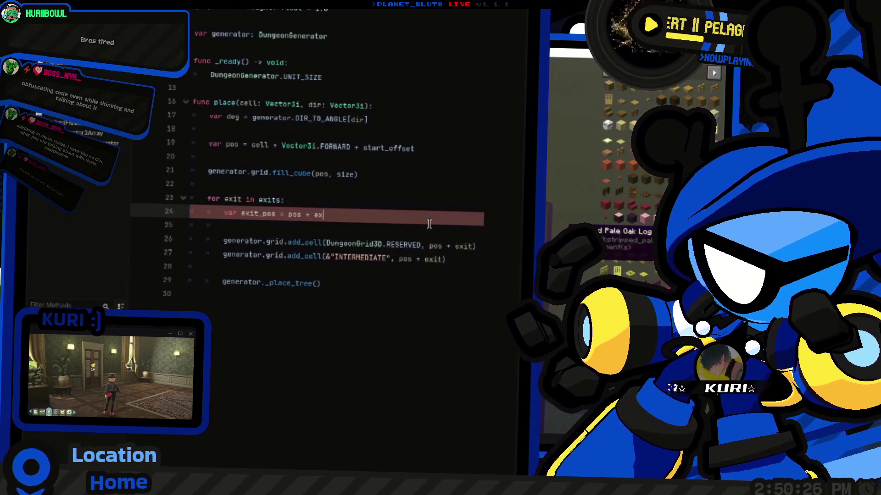
Replace the _place_tree and add_cell arguments with exit_pos
{"action": "key", "text": "Down"}
{"action": "key", "text": "Down"}
{"action": "key", "text": "Down"}
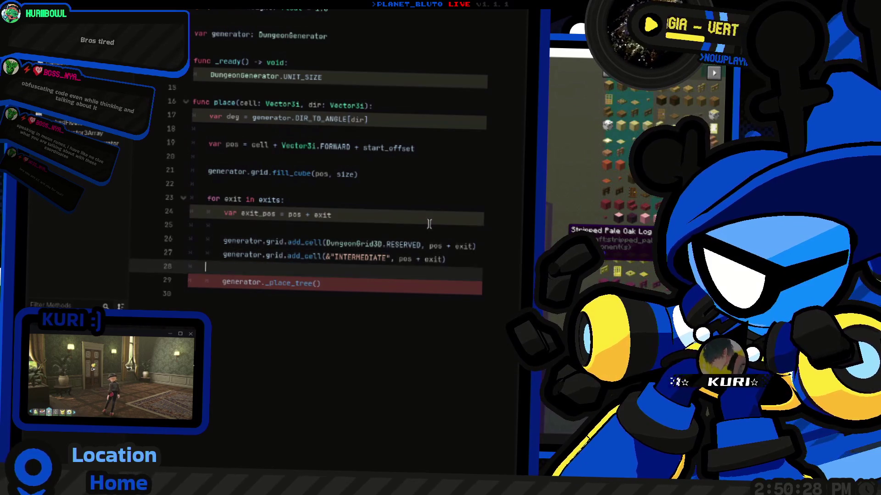
{"action": "type", "text": "exit_pos"}
{"action": "key", "text": "Up"}
{"action": "key", "text": "Up"}
{"action": "key", "text": "End"}
{"action": "key", "text": "ctrl+shift+Left"}
{"action": "key", "text": "ctrl+shift+Left"}
{"action": "key", "text": "ctrl+shift+Left"}
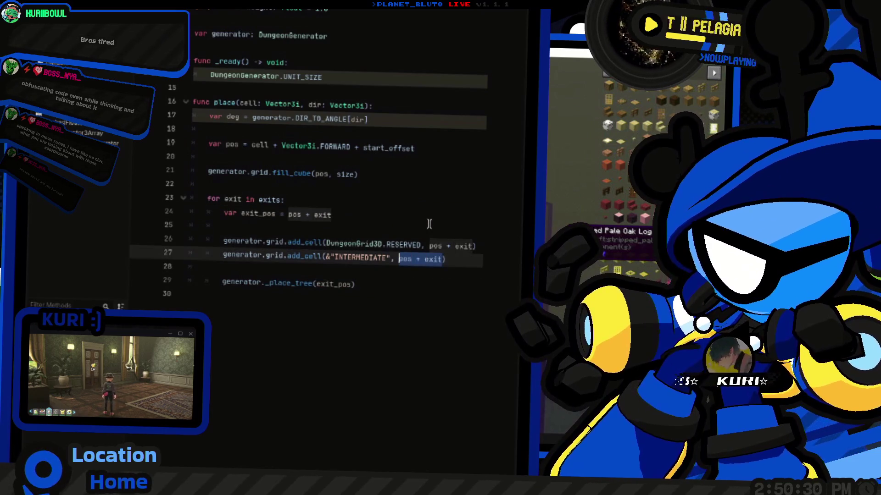
{"action": "type", "text": "exit_pos"}
{"action": "key", "text": "Up"}
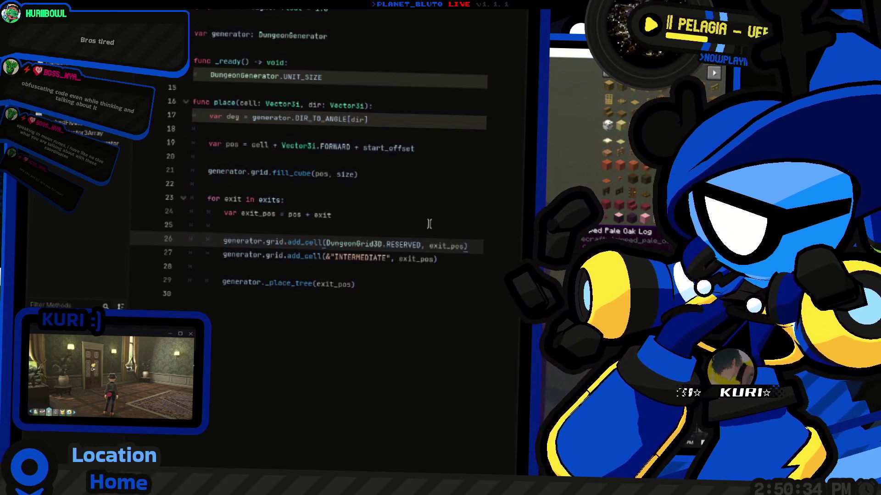
{"action": "scroll", "coordinate": [429, 223], "scroll_direction": "up", "scroll_amount": 2}
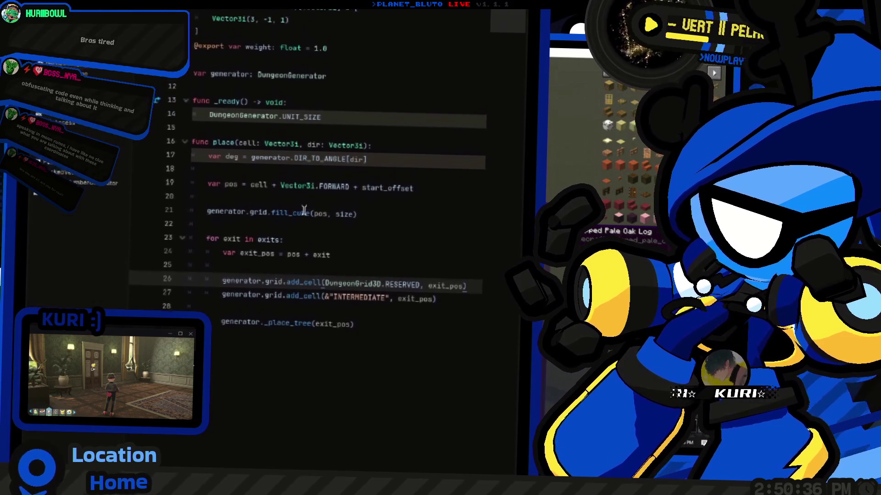
Jump to the fill_cube definition and place the caret after its size parameter
{"action": "left_click", "coordinate": [298, 223]}
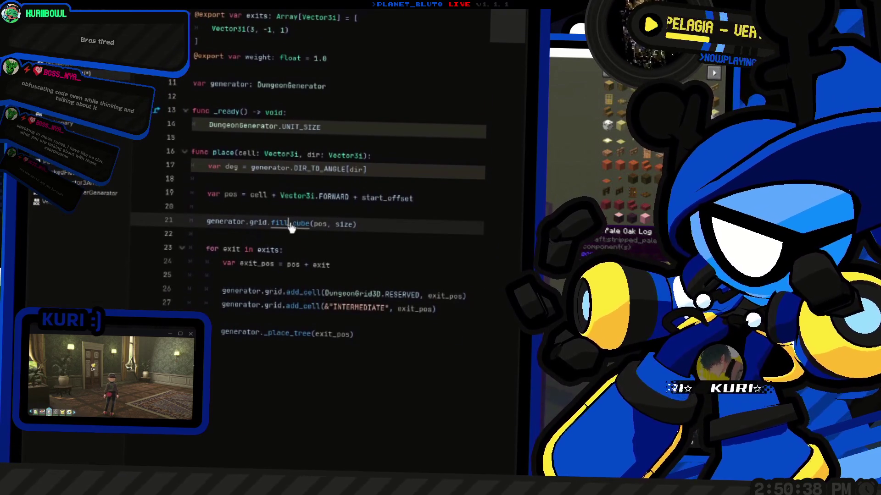
{"action": "left_click", "coordinate": [298, 223], "text": "ctrl"}
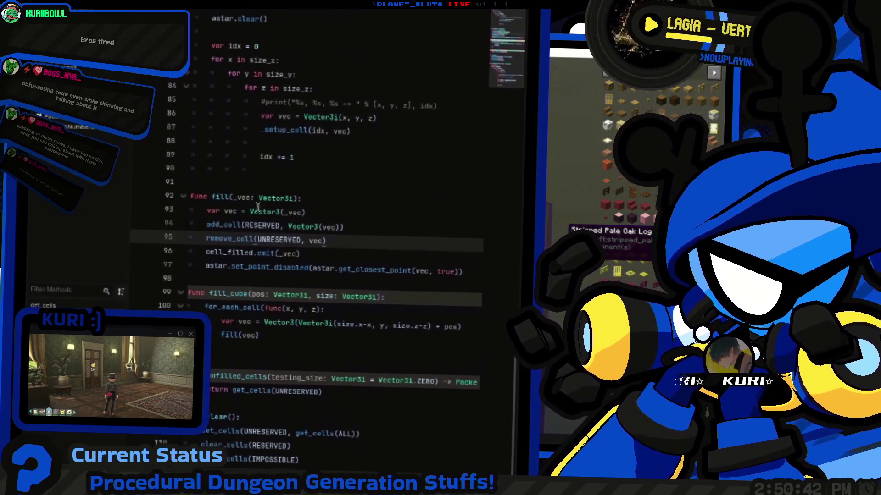
{"action": "left_click", "coordinate": [405, 237]}
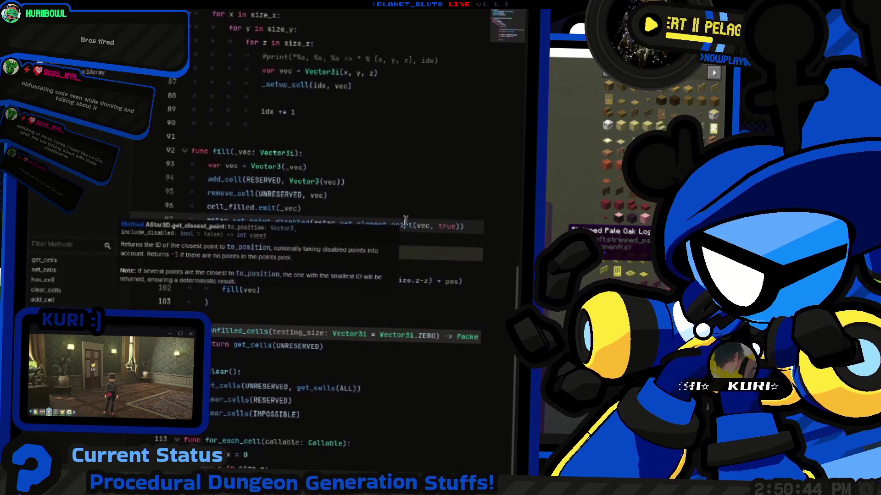
{"action": "mouse_move", "coordinate": [405, 220]}
{"action": "left_click", "coordinate": [322, 230]}
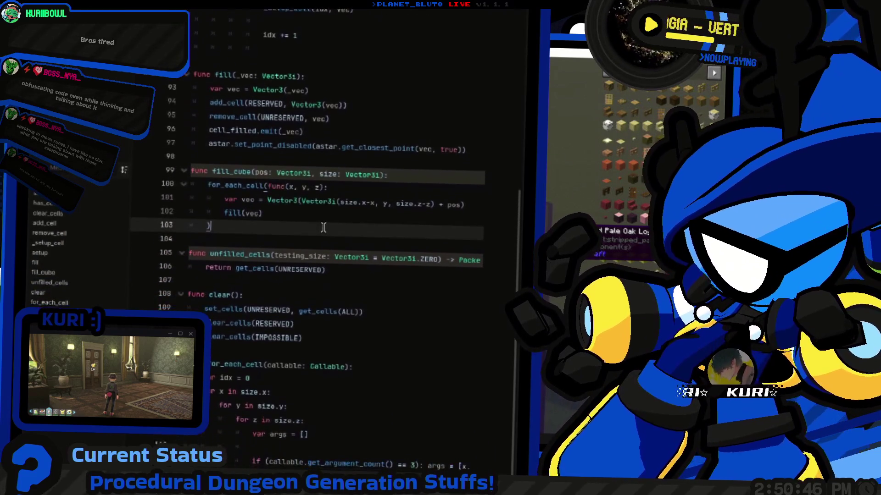
{"action": "left_click_drag", "start_coordinate": [323, 211], "coordinate": [158, 188]}
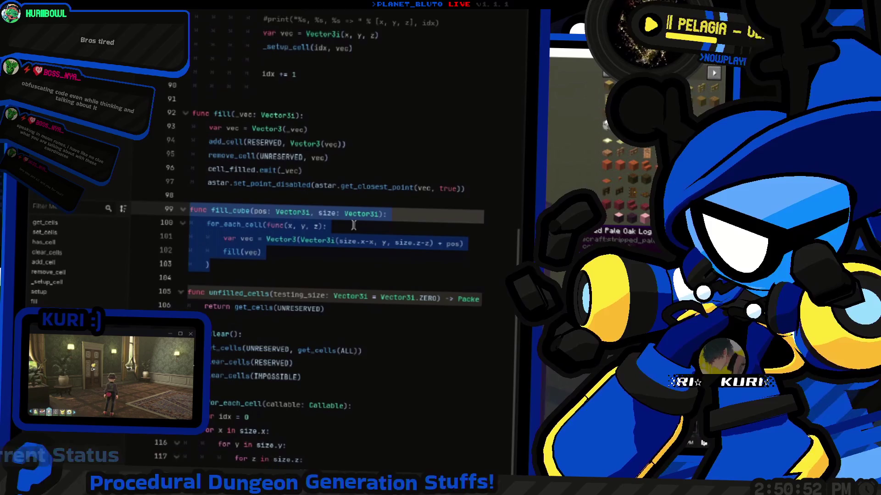
{"action": "left_click", "coordinate": [384, 219]}
Append add: Array[StringName] and remove: Array[StringName] to fill_cube's parameter list
{"action": "type", "text": ", add: , remove"}
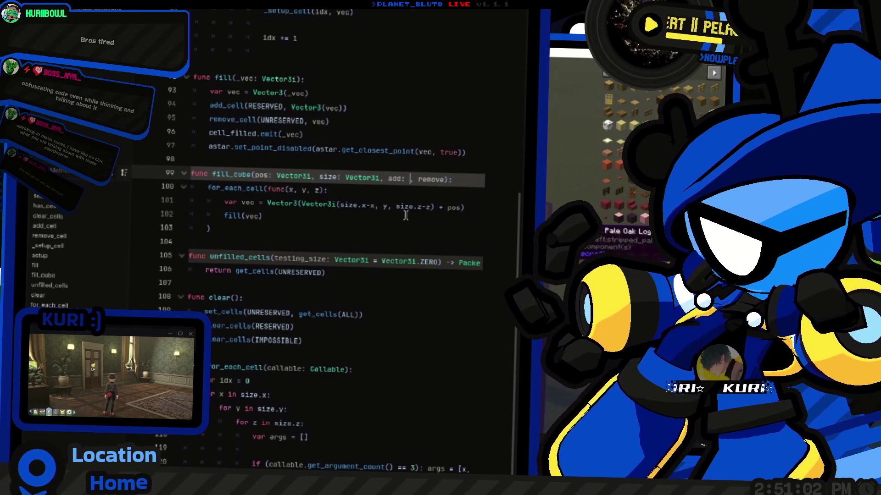
{"action": "type", "text": "tring"}
{"action": "key", "text": "Return"}
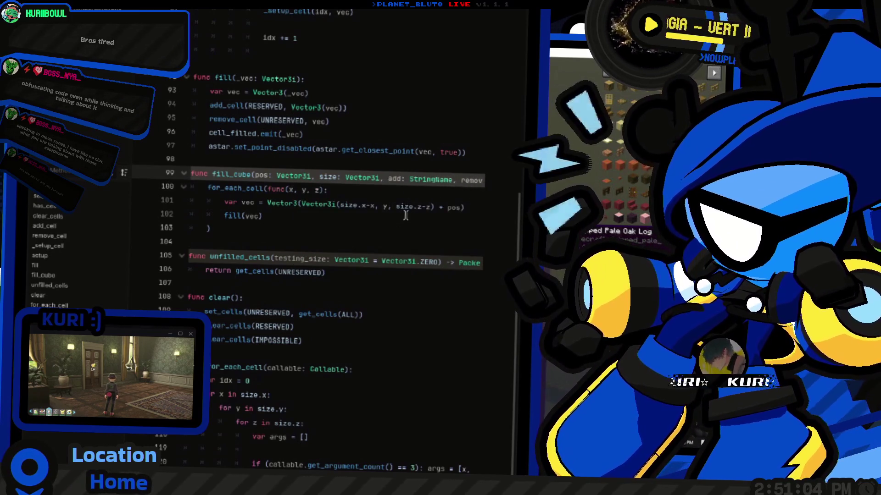
{"action": "type", "text": "["}
{"action": "key", "text": "Left"}
{"action": "key", "text": "Left"}
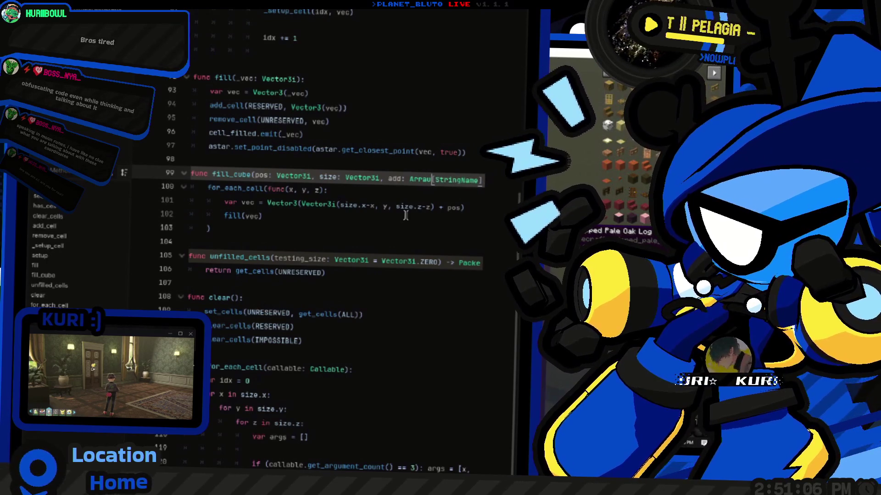
{"action": "type", "text": "Array"}
{"action": "key", "text": "ctrl+Left"}
{"action": "key", "text": "End"}
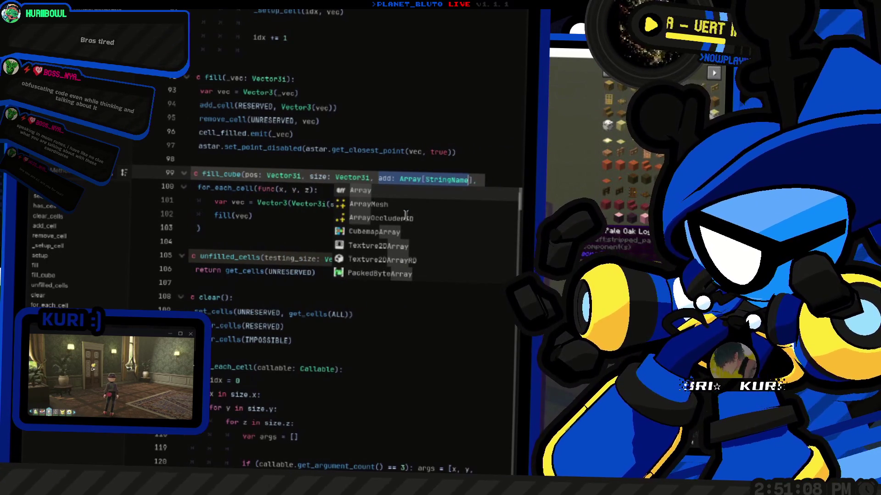
{"action": "type", "text": ", r"}
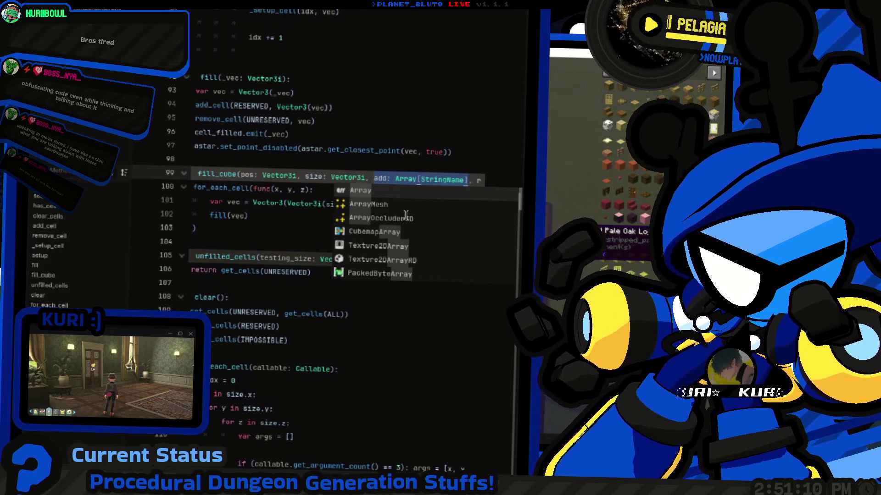
{"action": "key", "text": "Escape"}
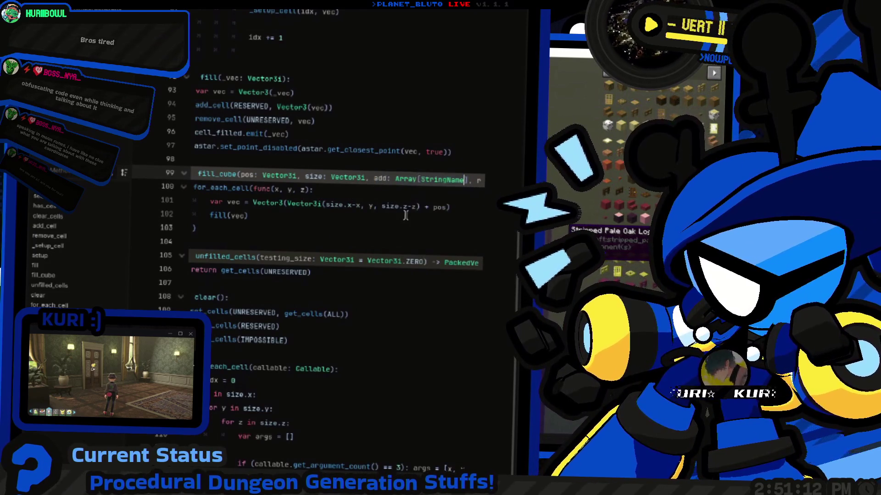
{"action": "type", "text": "emove: : Array[StringName"}
{"action": "key", "text": "ctrl+v"}
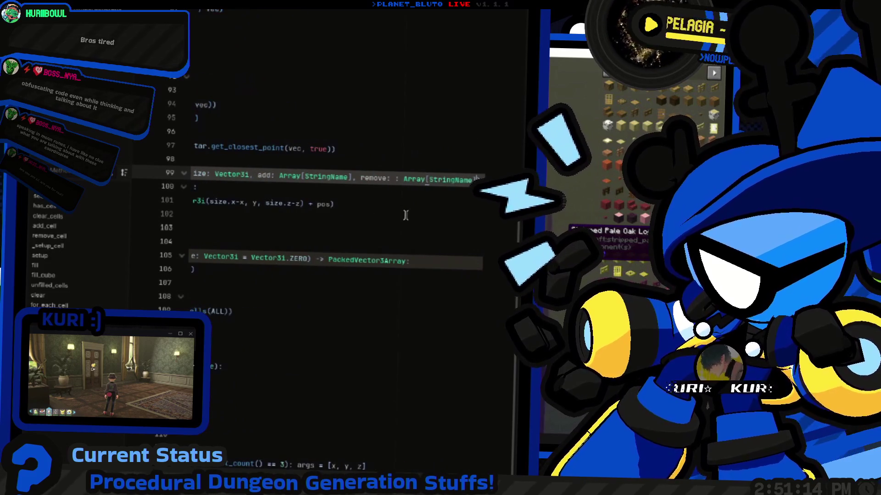
{"action": "key", "text": "End"}
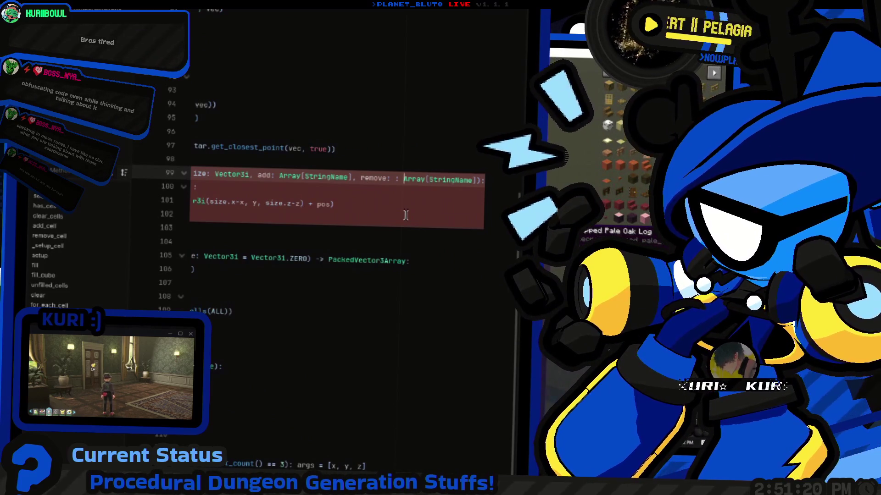
{"action": "key", "text": "BackSpace"}
{"action": "key", "text": "BackSpace"}
{"action": "key", "text": "BackSpace"}
{"action": "key", "text": "Home"}
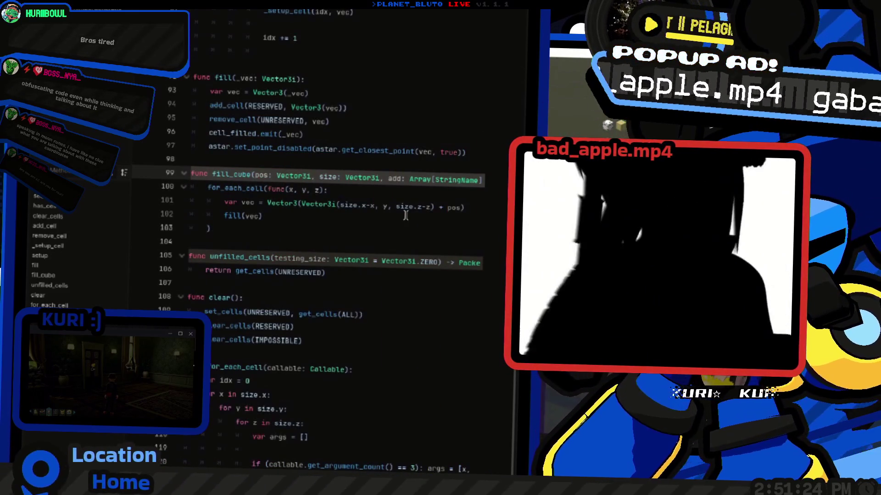
Switch over to the Minecraft window
{"action": "key", "text": "alt+Tab"}
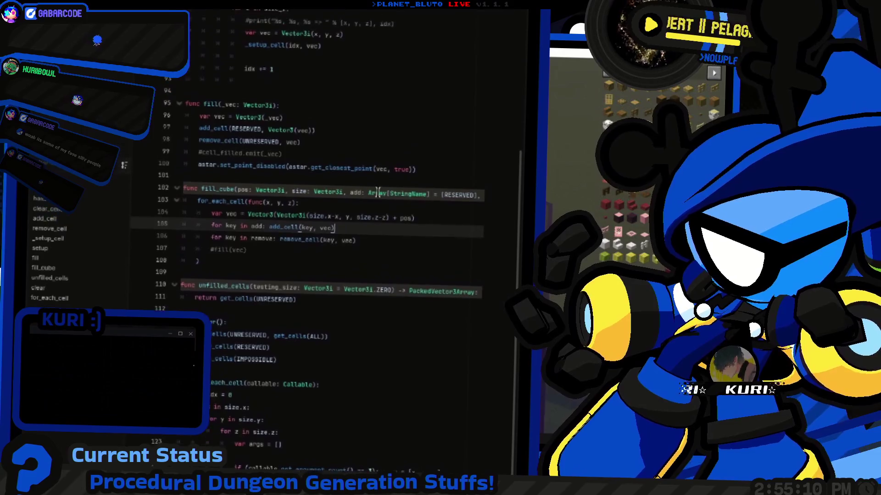
Return to the InterPath piece script and its place() function with the add_cell calls
{"action": "scroll", "coordinate": [432, 211], "scroll_direction": "right", "scroll_amount": 5}
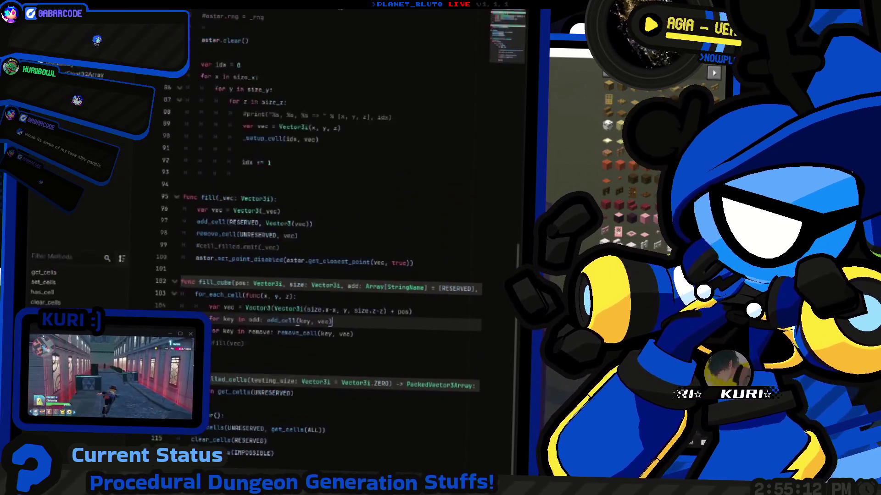
{"action": "scroll", "coordinate": [406, 214], "scroll_direction": "up", "scroll_amount": 10}
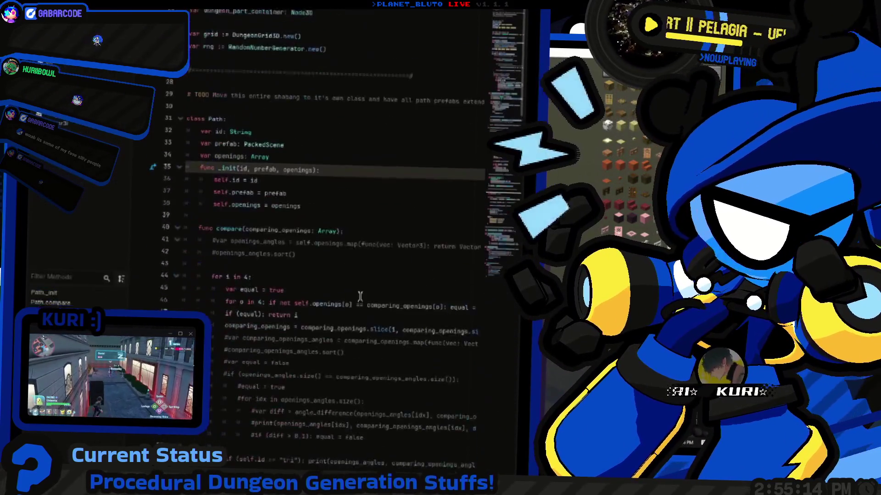
{"action": "key", "text": "alt+Left"}
{"action": "left_click", "coordinate": [347, 262]}
{"action": "scroll", "coordinate": [367, 248], "scroll_direction": "down", "scroll_amount": 2}
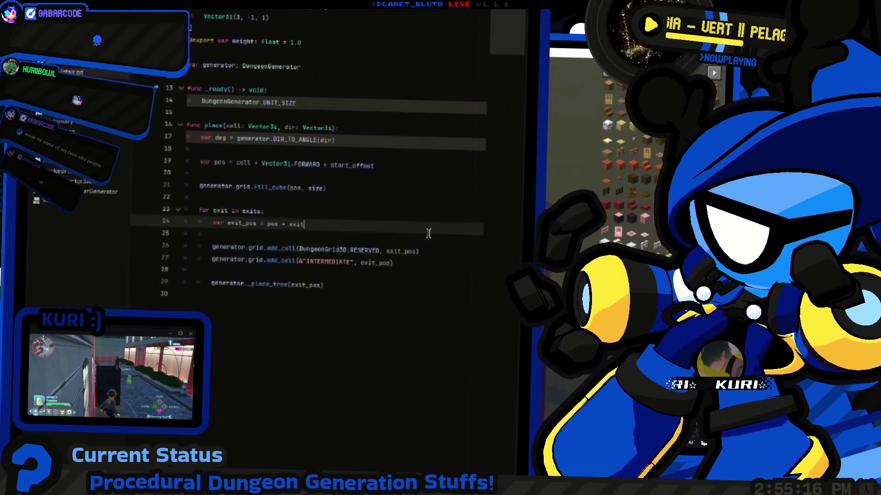
{"action": "left_click", "coordinate": [387, 234]}
{"action": "left_click", "coordinate": [277, 238]}
{"action": "scroll", "coordinate": [284, 231], "scroll_direction": "down", "scroll_amount": 2}
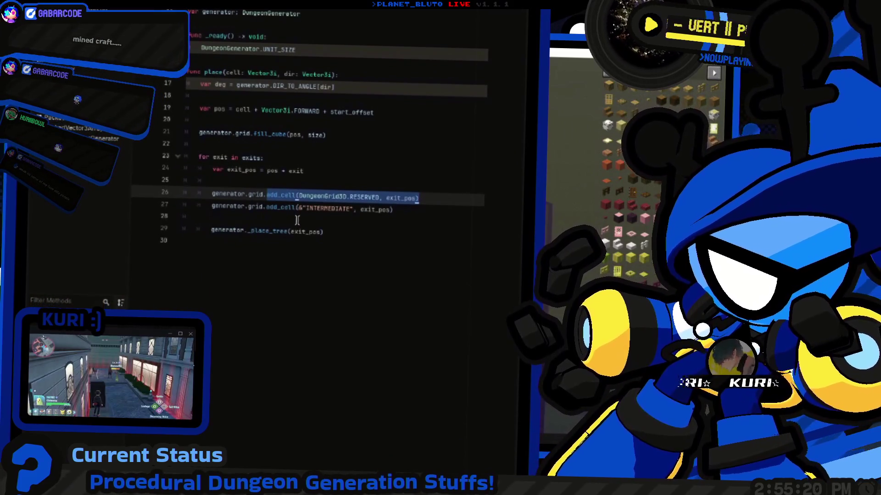
Close the Minecraft inventory, then delete the blank line after place()'s last call
{"action": "key", "text": "alt+Tab"}
{"action": "key", "text": "Escape"}
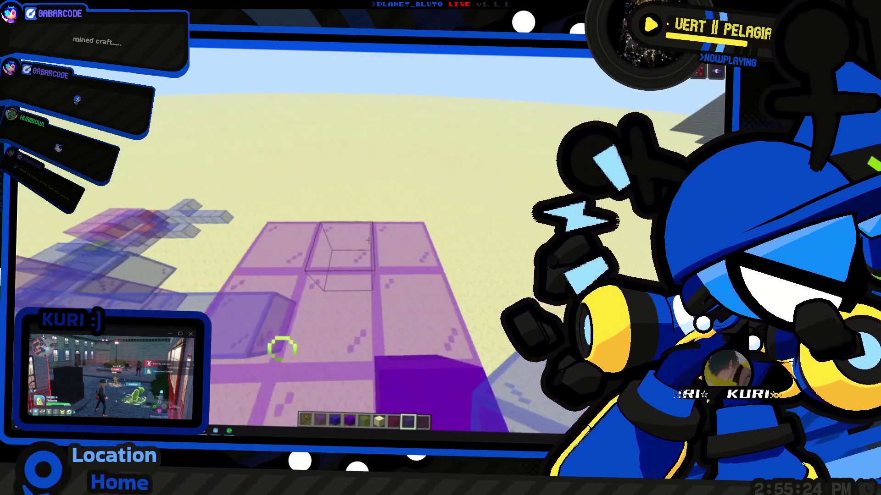
{"action": "key", "text": "e"}
{"action": "key", "text": "alt+Tab"}
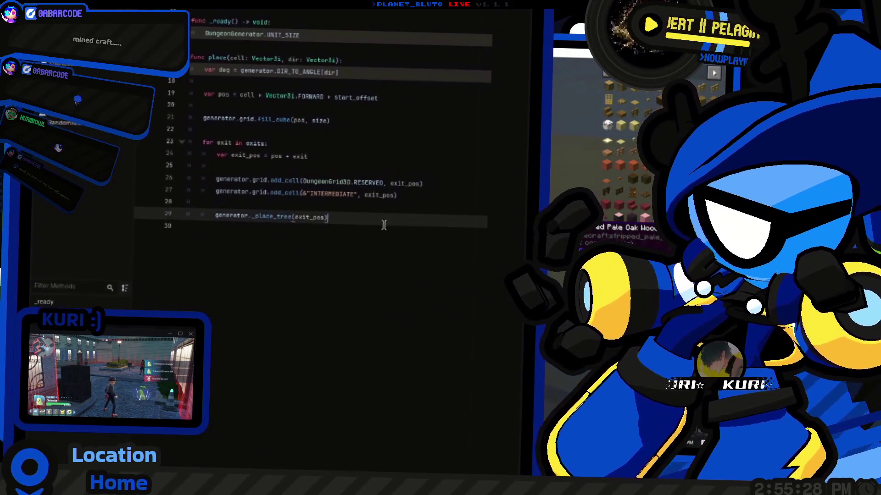
{"action": "left_click", "coordinate": [287, 228]}
{"action": "key", "text": "BackSpace"}
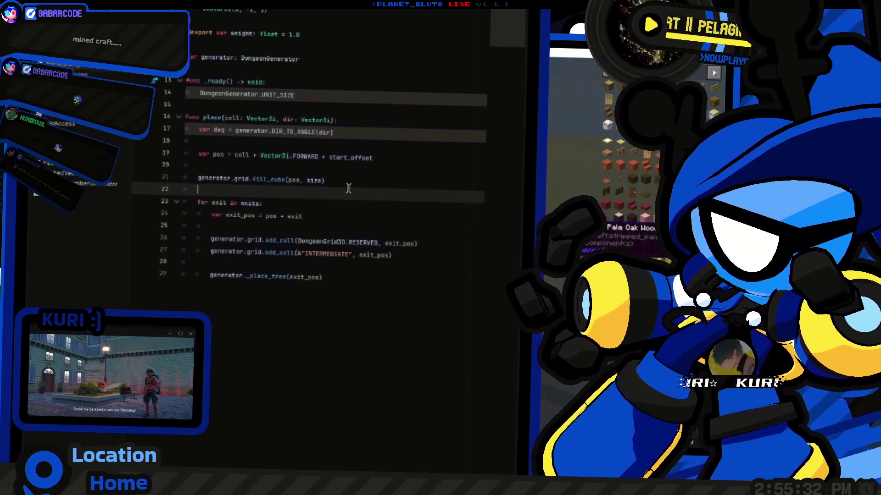
Pass [] to fill_cube and drop &"INTERMEDIATE" from the second add_cell call
{"action": "left_click", "coordinate": [350, 210]}
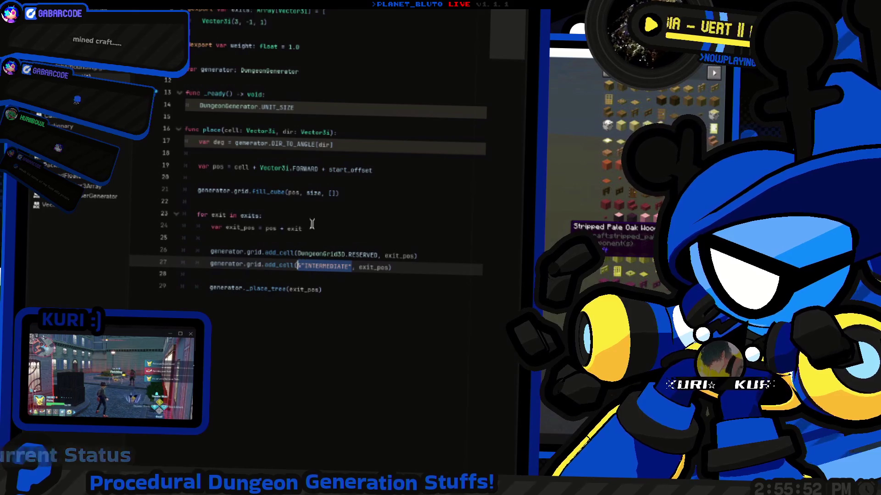
{"action": "scroll", "coordinate": [317, 229], "scroll_direction": "up", "scroll_amount": 2}
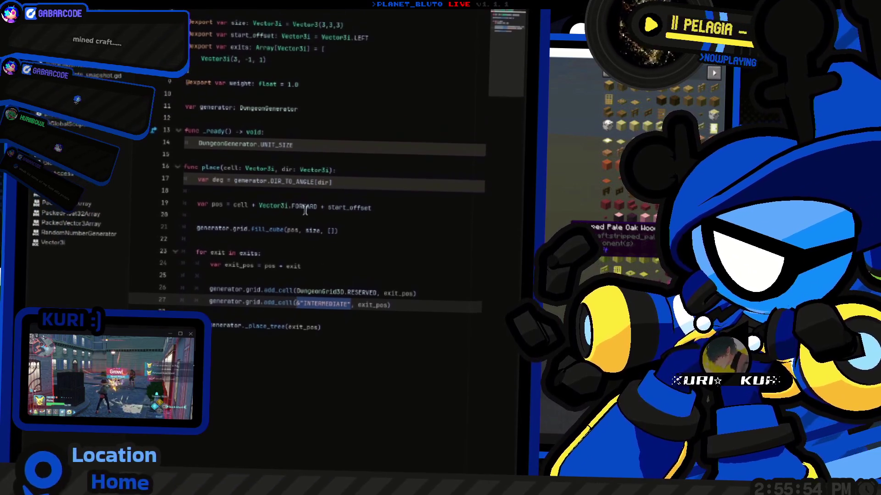
{"action": "scroll", "coordinate": [316, 229], "scroll_direction": "down", "scroll_amount": 3}
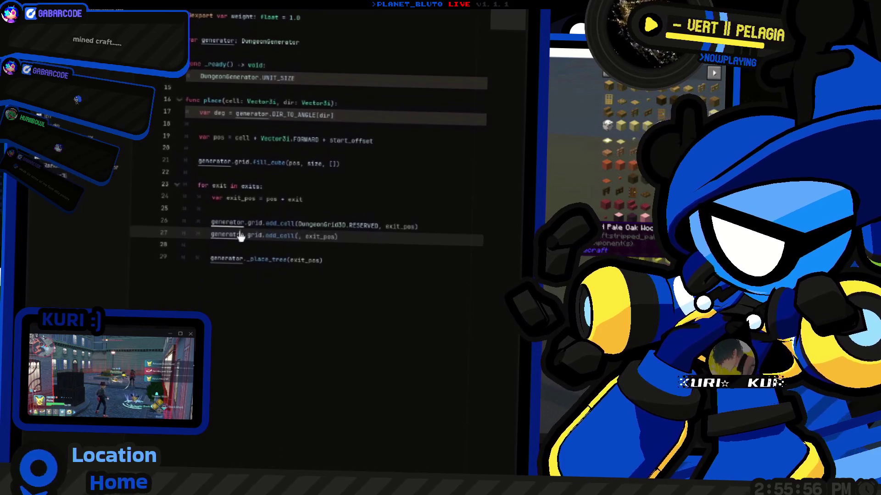
Open dungeon_grid_3d.gd and duplicate the IMPOSSIBLE entry in the cells dictionary
{"action": "left_click", "coordinate": [248, 223], "text": "ctrl"}
{"action": "scroll", "coordinate": [273, 220], "scroll_direction": "up", "scroll_amount": 2}
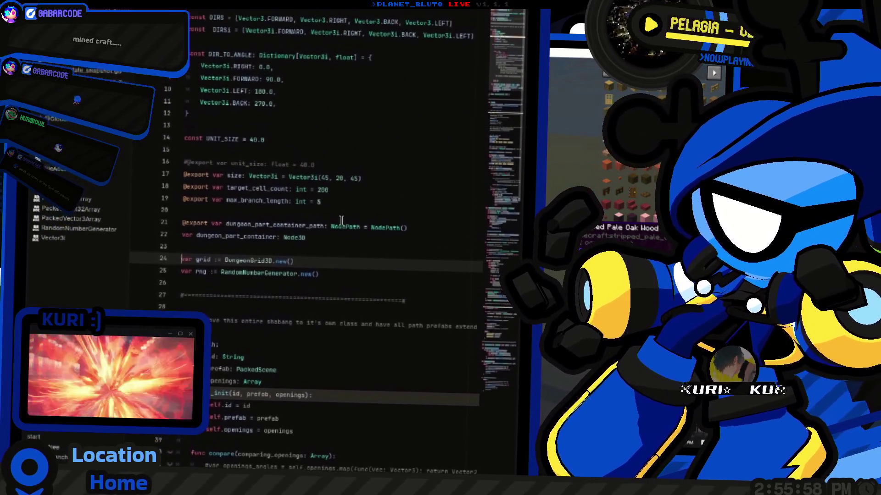
{"action": "left_click", "coordinate": [247, 259], "text": "ctrl"}
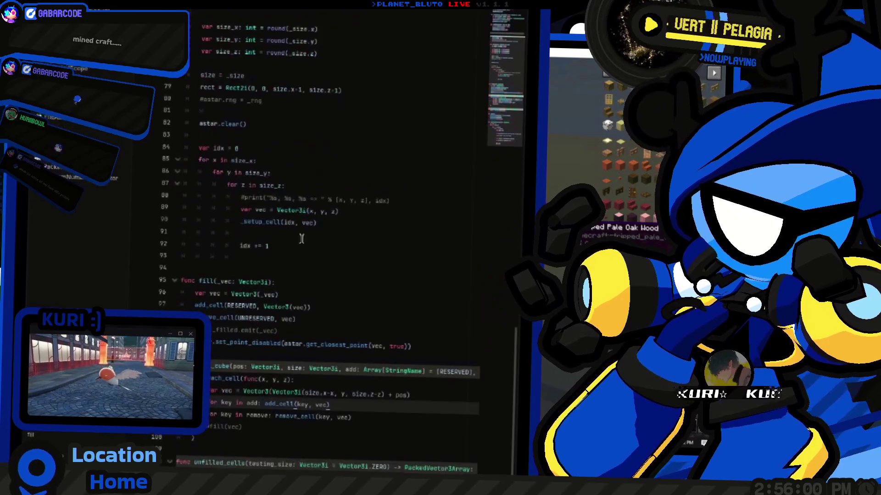
{"action": "scroll", "coordinate": [341, 259], "scroll_direction": "up", "scroll_amount": 5}
{"action": "scroll", "coordinate": [342, 259], "scroll_direction": "down", "scroll_amount": 2}
{"action": "key", "text": "ctrl+shift+d"}
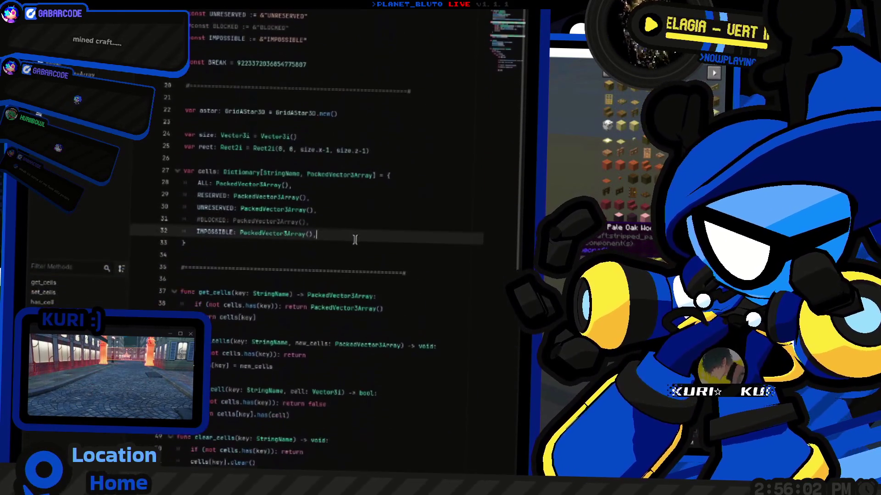
Rename the copied entries to INTERMEDIATE in both the cells dictionary and the const block
{"action": "double_click", "coordinate": [224, 221]}
{"action": "scroll", "coordinate": [225, 217], "scroll_direction": "down", "scroll_amount": 1}
{"action": "type", "text": "IN"}
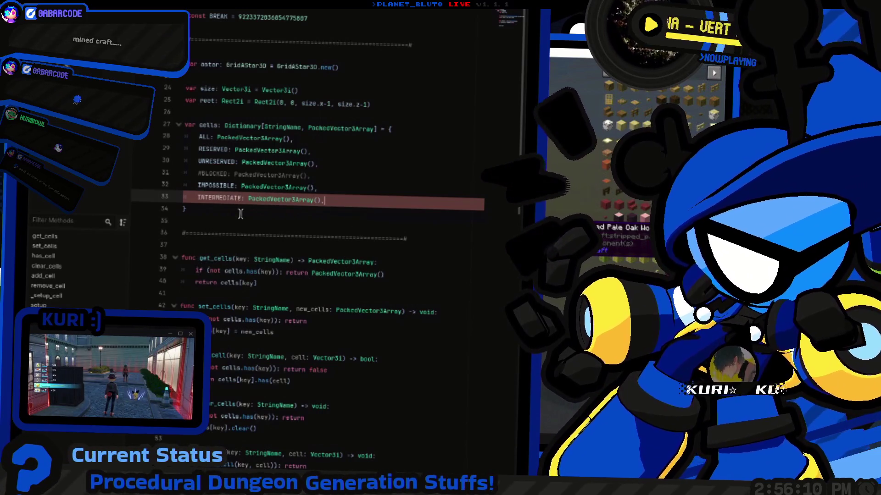
{"action": "key", "text": "ctrl+shift+d"}
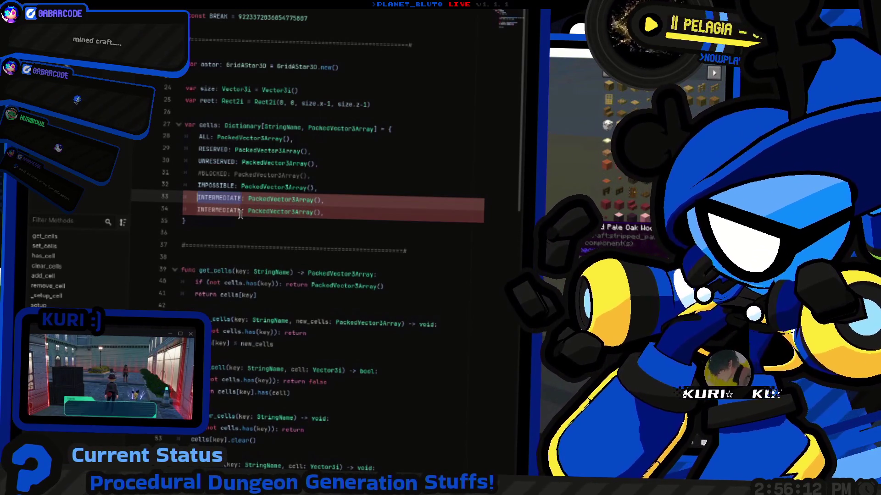
{"action": "scroll", "coordinate": [238, 216], "scroll_direction": "up", "scroll_amount": 6}
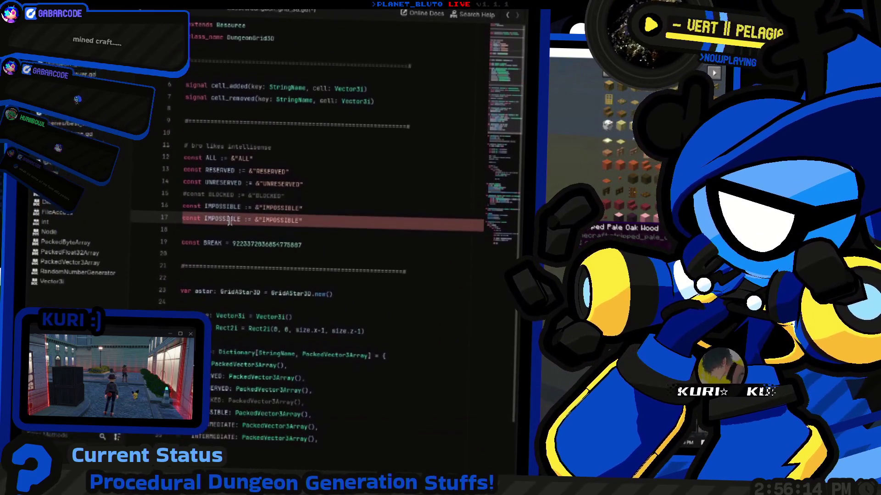
{"action": "double_click", "coordinate": [226, 221]}
{"action": "key", "text": "ctrl+d"}
{"action": "type", "text": "INTERMEDIATE"}
{"action": "scroll", "coordinate": [248, 275], "scroll_direction": "down", "scroll_amount": 5}
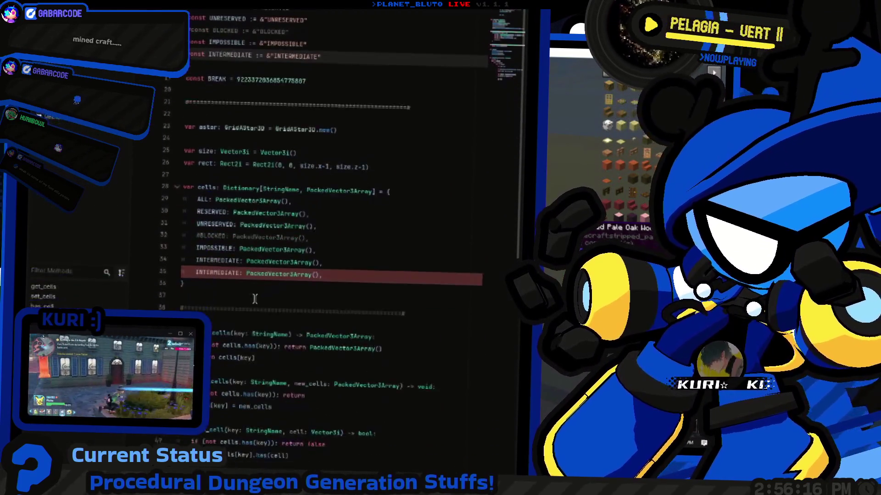
{"action": "scroll", "coordinate": [258, 306], "scroll_direction": "down", "scroll_amount": 2}
Add a TRANSITION := &"TRANSITION" constant with its own PackedVector3Array cells entry
{"action": "double_click", "coordinate": [236, 208]}
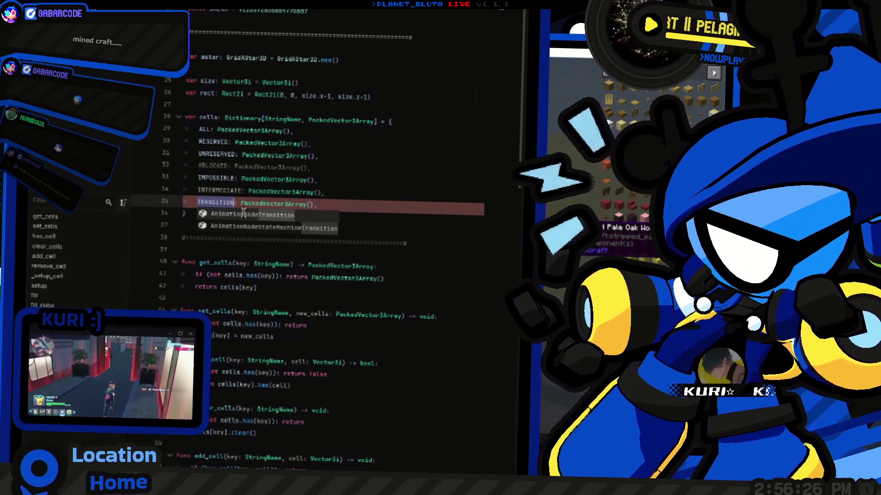
{"action": "scroll", "coordinate": [244, 212], "scroll_direction": "up", "scroll_amount": 5}
{"action": "left_click", "coordinate": [321, 196]}
{"action": "key", "text": "ctrl+d"}
{"action": "scroll", "coordinate": [296, 229], "scroll_direction": "up", "scroll_amount": 1}
{"action": "double_click", "coordinate": [296, 228]}
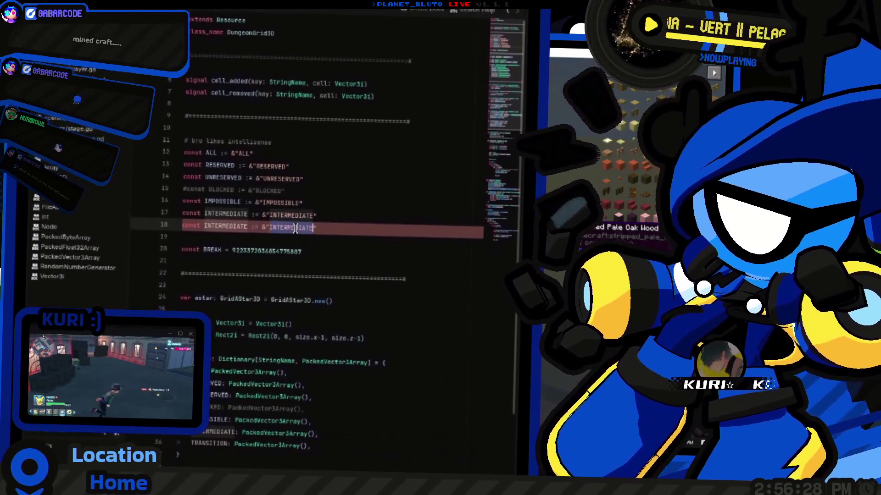
{"action": "type", "text": "TRANSITION := &\"TRANSITION"}
{"action": "scroll", "coordinate": [229, 211], "scroll_direction": "down", "scroll_amount": 6}
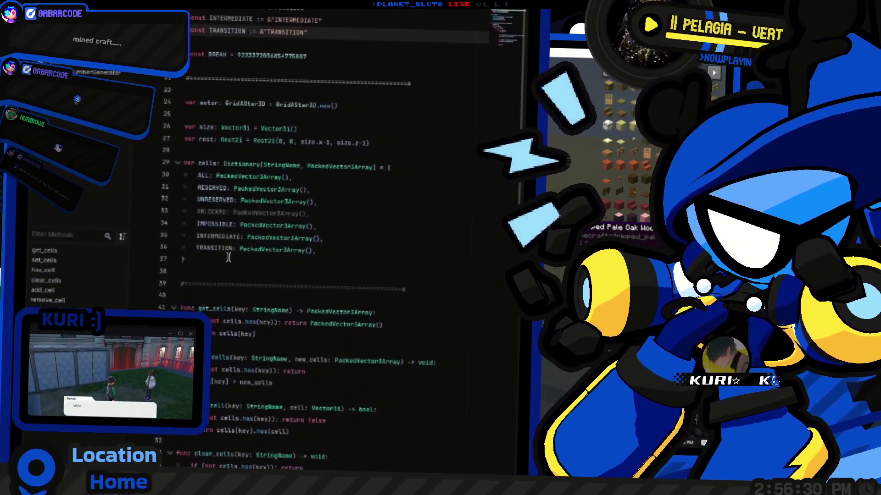
{"action": "scroll", "coordinate": [238, 183], "scroll_direction": "up", "scroll_amount": 3}
{"action": "scroll", "coordinate": [237, 183], "scroll_direction": "up", "scroll_amount": 3}
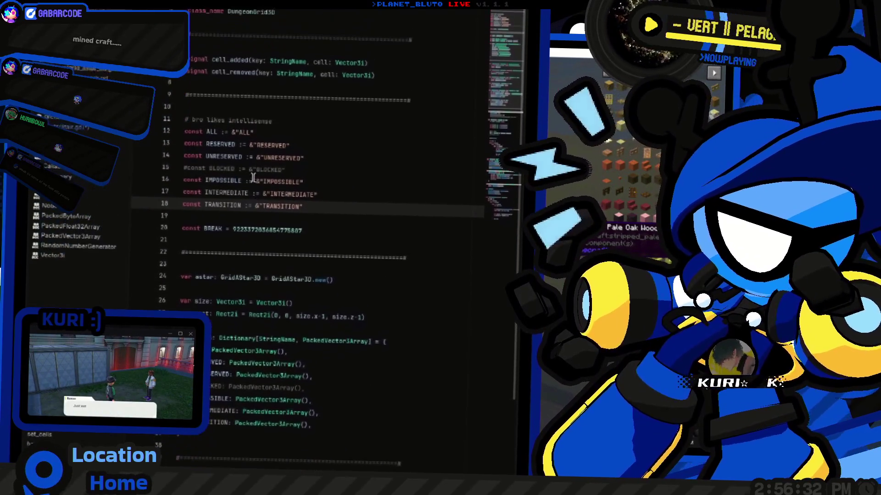
{"action": "scroll", "coordinate": [257, 224], "scroll_direction": "down", "scroll_amount": 8}
{"action": "left_click", "coordinate": [351, 248]}
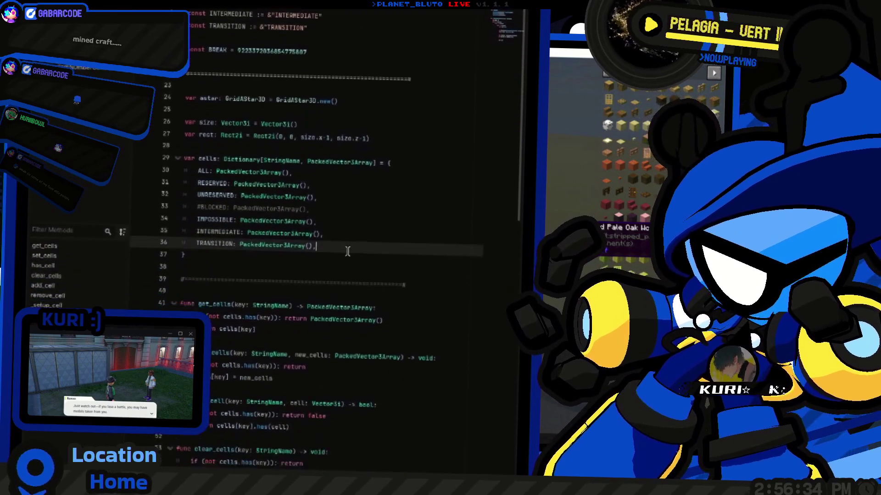
Cycle back to the InterPath script and place the caret inside the second add_cell call on line 27
{"action": "scroll", "coordinate": [351, 216], "scroll_direction": "up", "scroll_amount": 6}
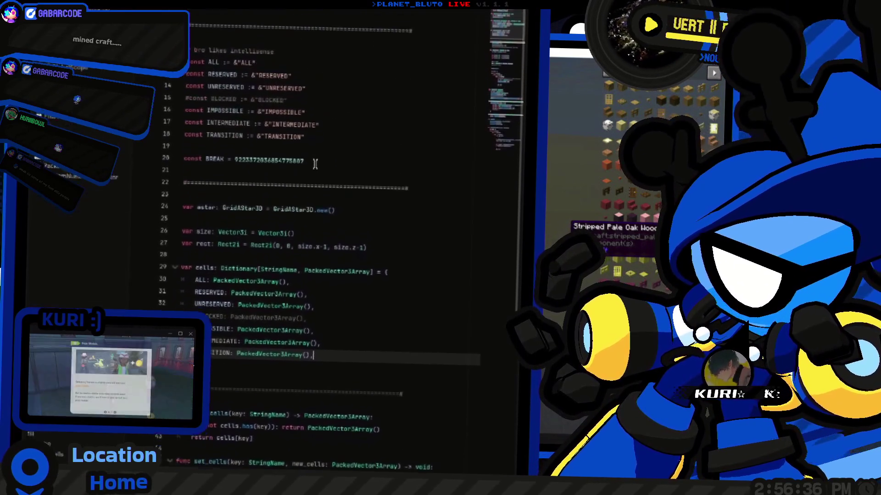
{"action": "scroll", "coordinate": [327, 292], "scroll_direction": "down", "scroll_amount": 3}
{"action": "scroll", "coordinate": [291, 51], "scroll_direction": "up", "scroll_amount": 5}
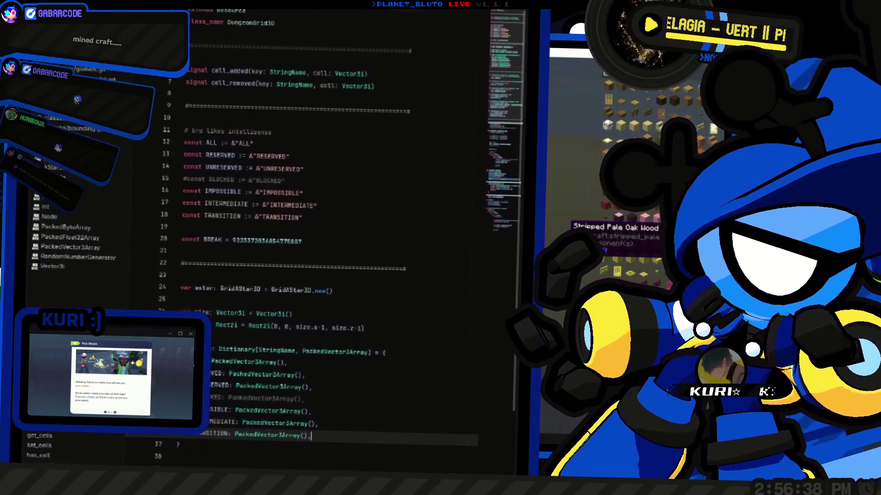
{"action": "key", "text": "alt+Left"}
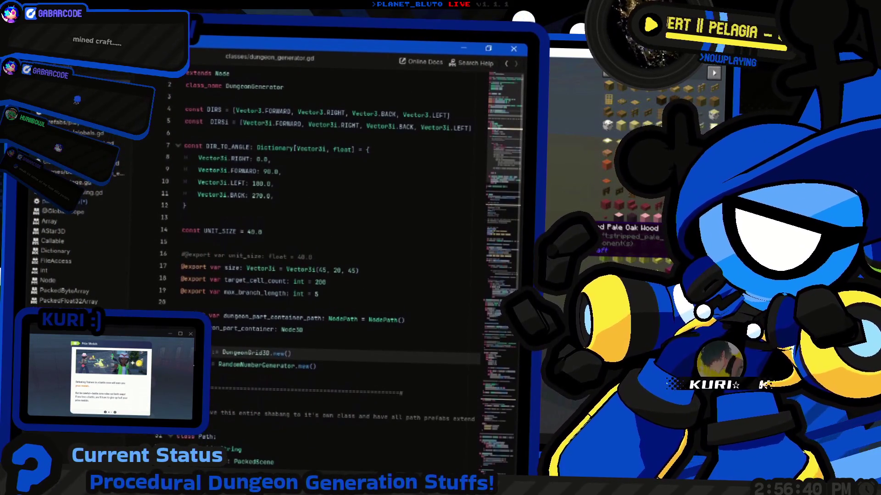
{"action": "key", "text": "alt+Right"}
{"action": "key", "text": "alt+Right"}
{"action": "scroll", "coordinate": [349, 230], "scroll_direction": "down", "scroll_amount": 5}
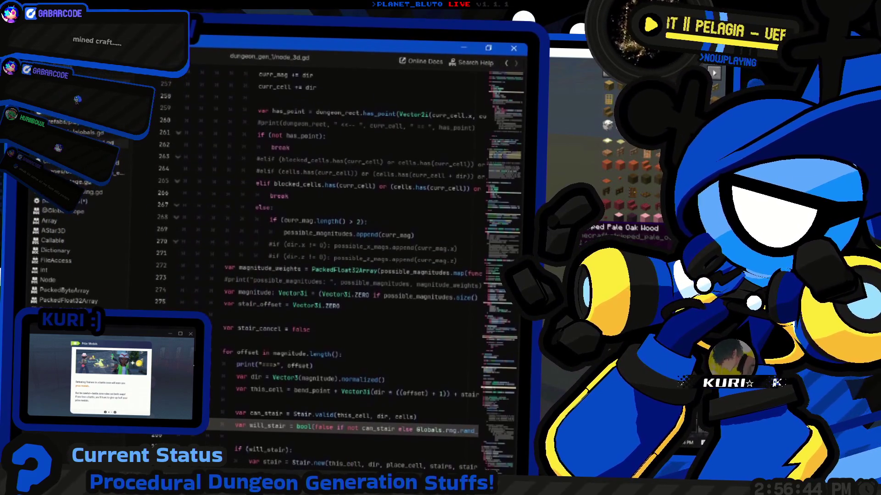
{"action": "key", "text": "alt+Right"}
{"action": "scroll", "coordinate": [350, 321], "scroll_direction": "down", "scroll_amount": 3}
{"action": "left_click", "coordinate": [370, 231]}
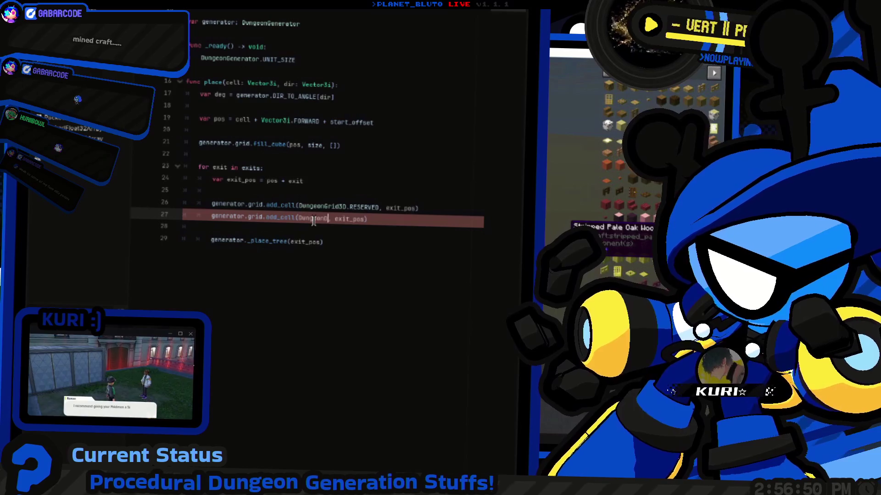
Enter DungeonGrid3D.TRANSITION as the second add_cell key, checking the constant in DungeonGrid3D
{"action": "type", "text": "DungeonGrid3D.T"}
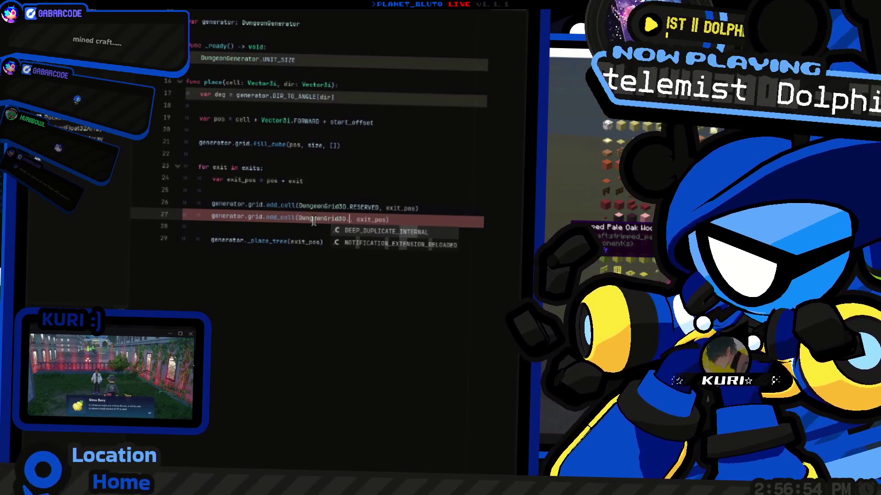
{"action": "type", "text": "RANSITION"}
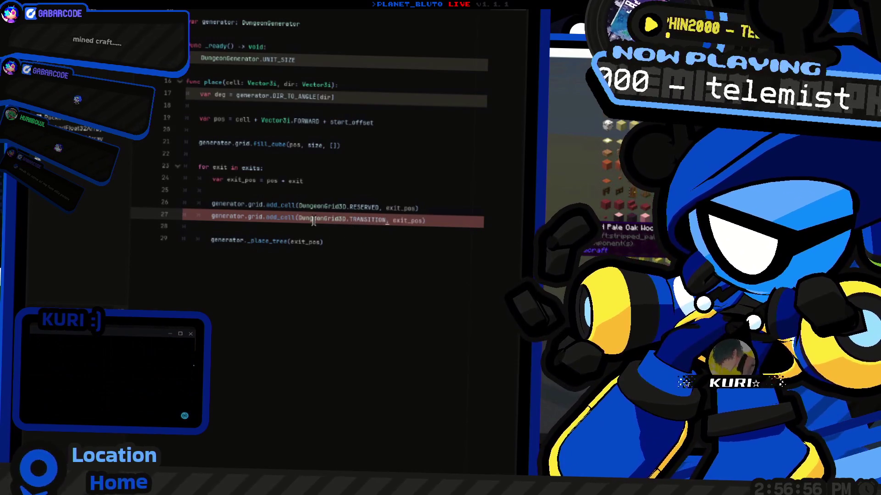
{"action": "left_click", "coordinate": [313, 221], "text": "ctrl"}
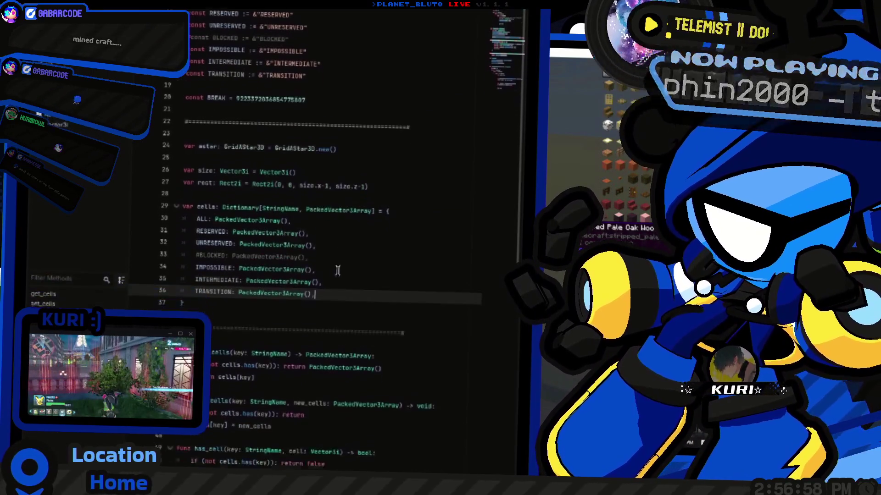
{"action": "scroll", "coordinate": [346, 222], "scroll_direction": "up", "scroll_amount": 5}
{"action": "key", "text": "alt+Left"}
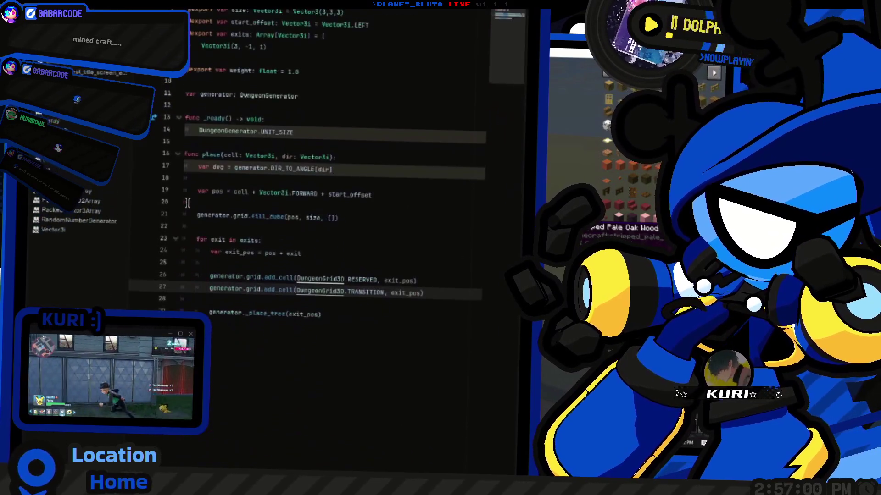
{"action": "scroll", "coordinate": [369, 251], "scroll_direction": "down", "scroll_amount": 3}
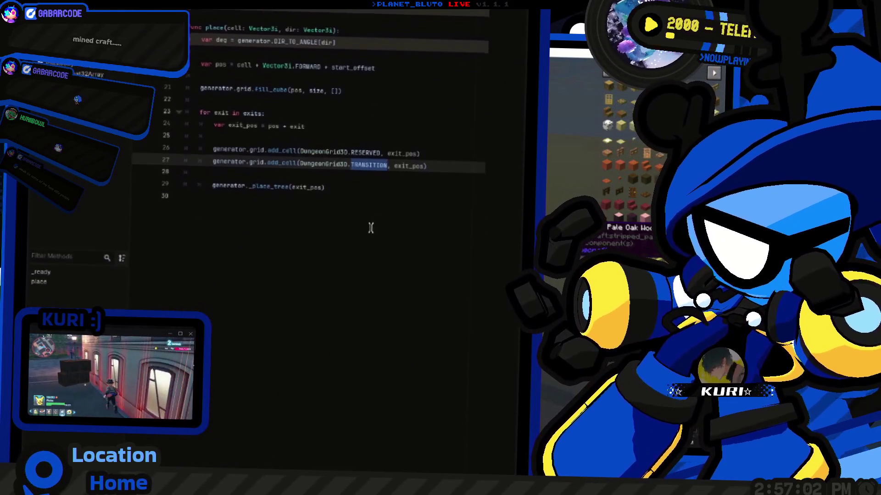
Review place() and select DungeonGrid3D.RESERVED on line 26
{"action": "left_click", "coordinate": [372, 209]}
{"action": "scroll", "coordinate": [372, 210], "scroll_direction": "up", "scroll_amount": 3}
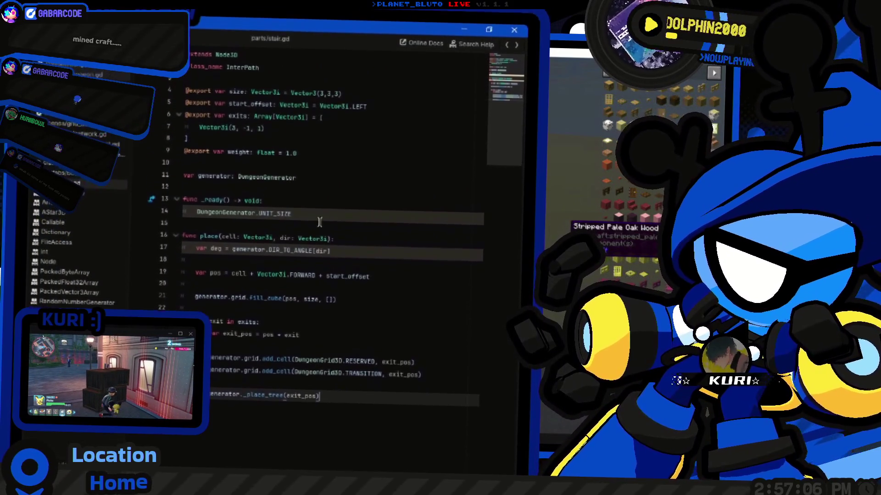
{"action": "left_click", "coordinate": [618, 134]}
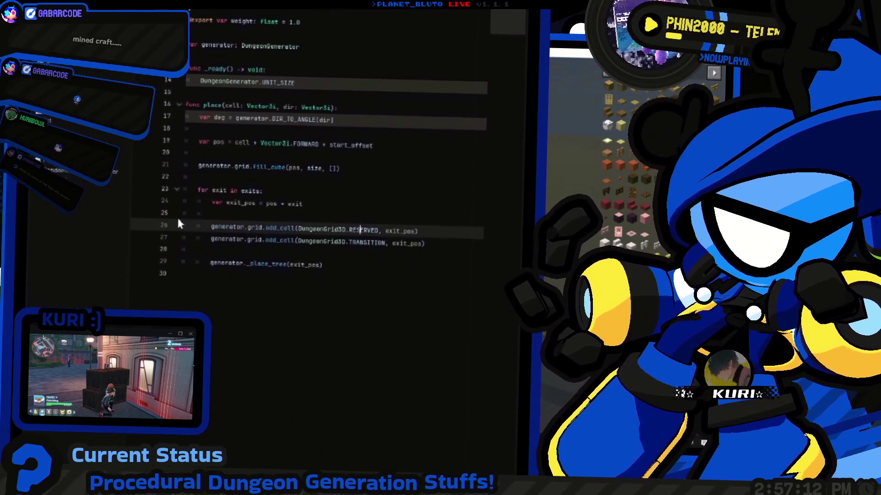
{"action": "left_click", "coordinate": [371, 230]}
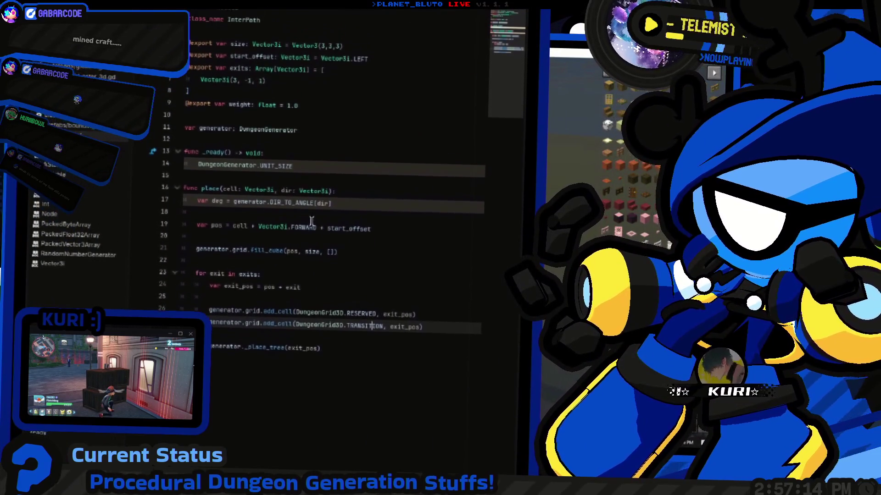
{"action": "mouse_move", "coordinate": [316, 221]}
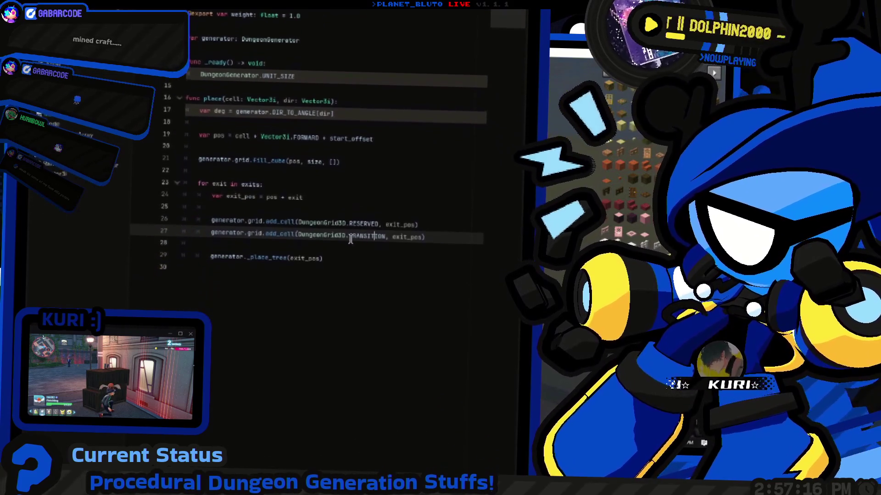
{"action": "left_click", "coordinate": [333, 225]}
Fill fill_cube's empty array with the copied DungeonGrid3D flags, RESERVED first
{"action": "key", "text": "ctrl+c"}
{"action": "left_click", "coordinate": [335, 149]}
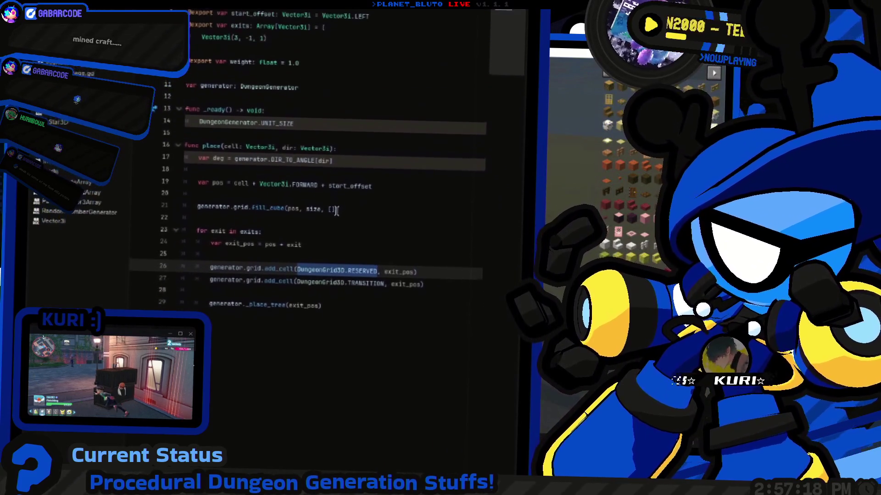
{"action": "key", "text": "ctrl+v"}
{"action": "type", "text": ","}
{"action": "key", "text": "ctrl+v"}
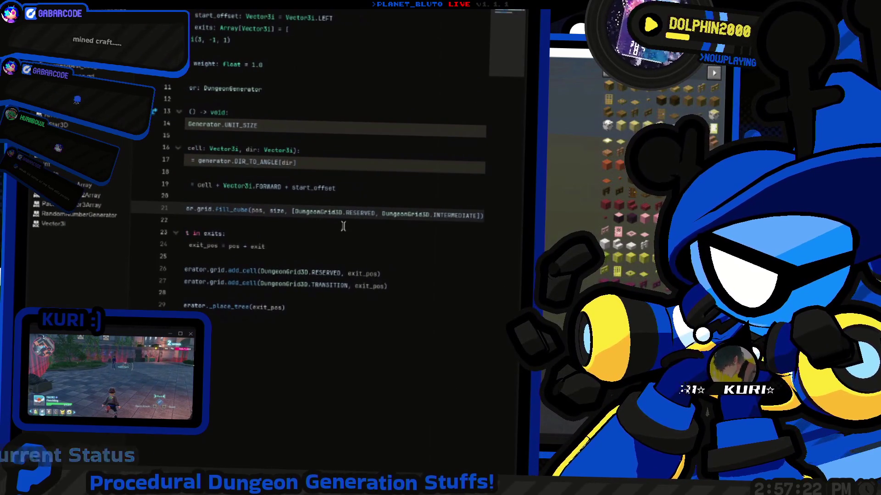
Wrap the fill_cube call so each flag and the closing brackets sit on separate lines
{"action": "key", "text": "Home"}
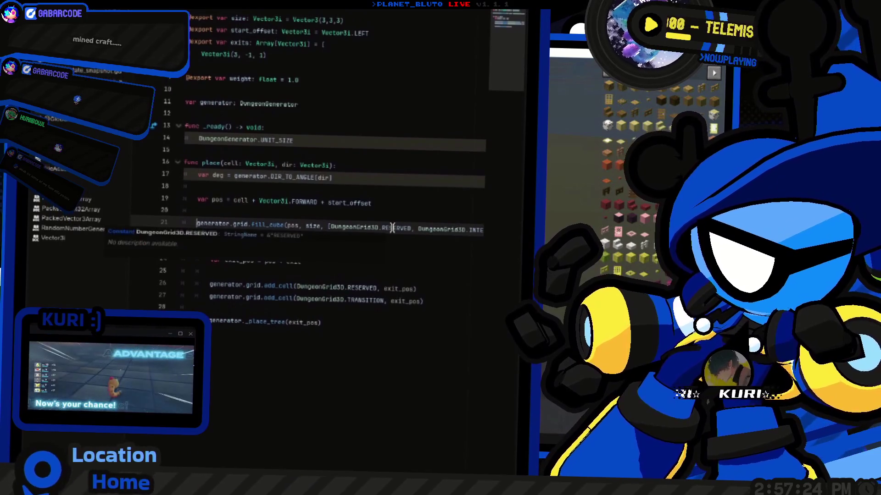
{"action": "key", "text": "Return"}
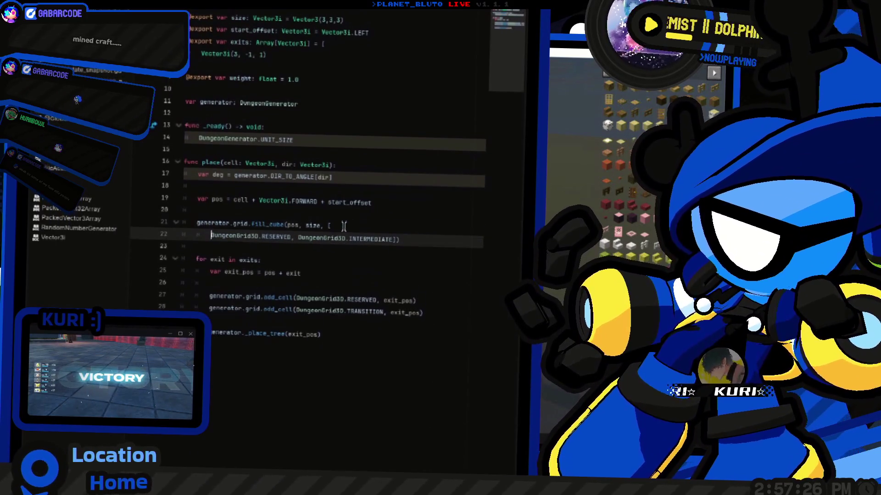
{"action": "key", "text": "Return"}
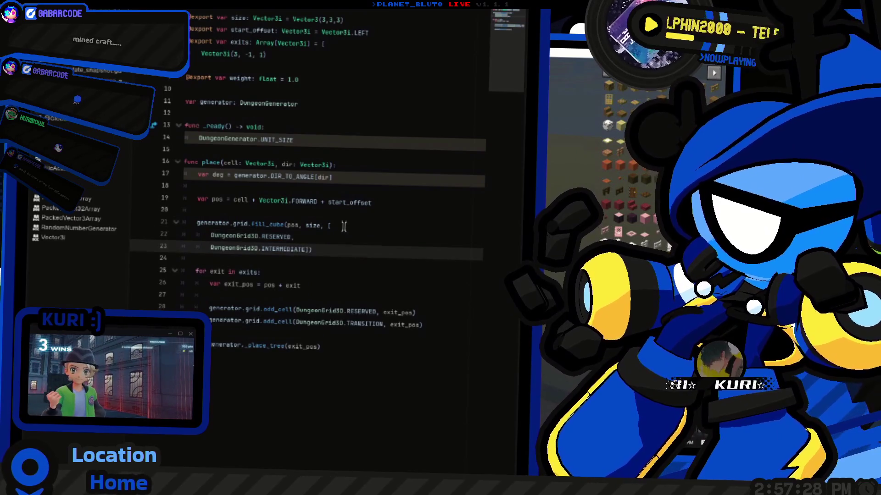
{"action": "key", "text": "Return"}
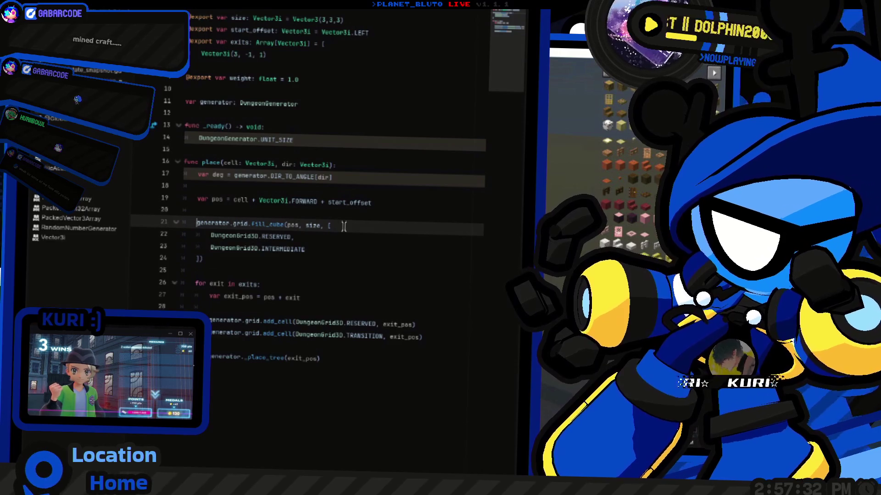
{"action": "scroll", "coordinate": [270, 226], "scroll_direction": "down", "scroll_amount": 1}
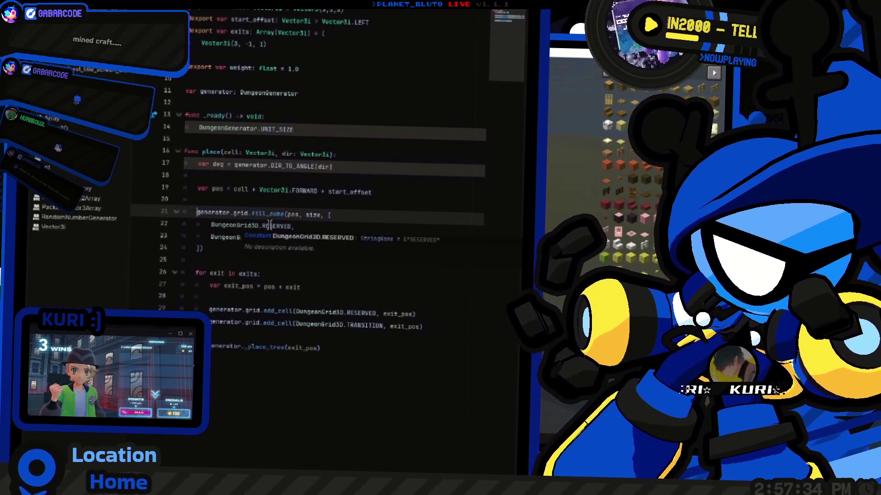
{"action": "scroll", "coordinate": [270, 225], "scroll_direction": "down", "scroll_amount": 2}
{"action": "left_click", "coordinate": [259, 223]}
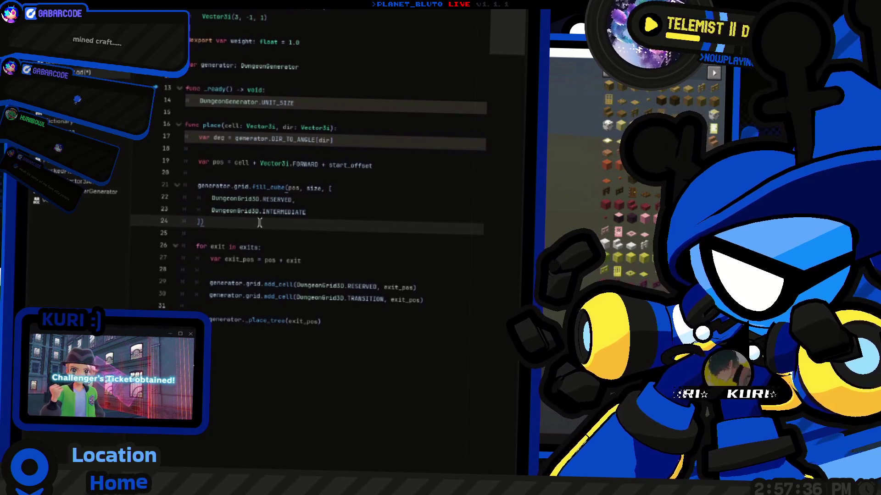
{"action": "scroll", "coordinate": [260, 223], "scroll_direction": "down", "scroll_amount": 5}
{"action": "left_click", "coordinate": [364, 228]}
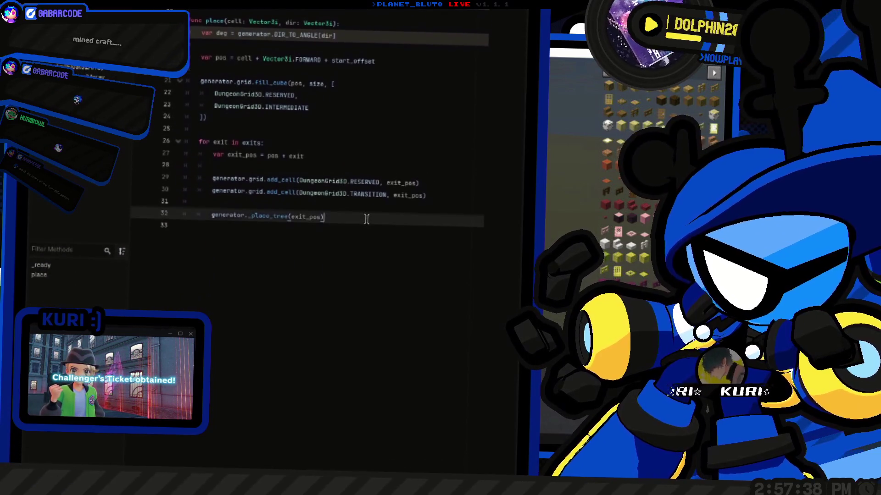
{"action": "scroll", "coordinate": [369, 199], "scroll_direction": "up", "scroll_amount": 1}
{"action": "left_click", "coordinate": [371, 202]}
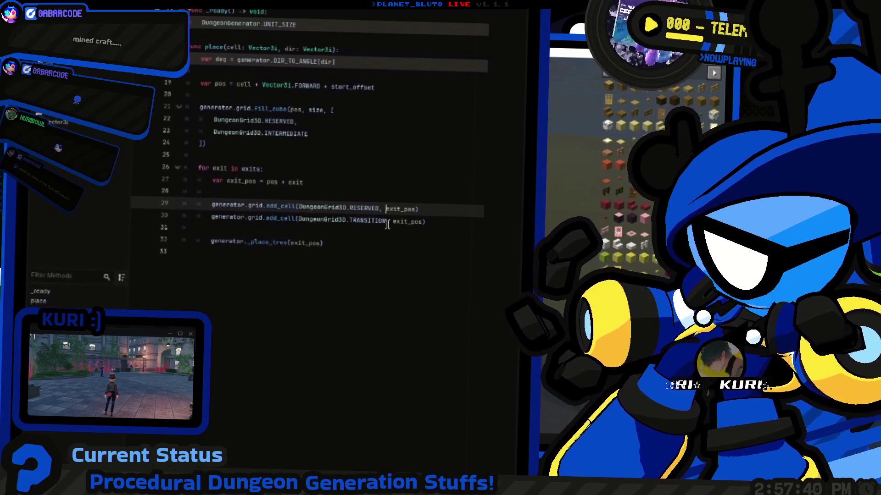
{"action": "scroll", "coordinate": [387, 221], "scroll_direction": "up", "scroll_amount": 5}
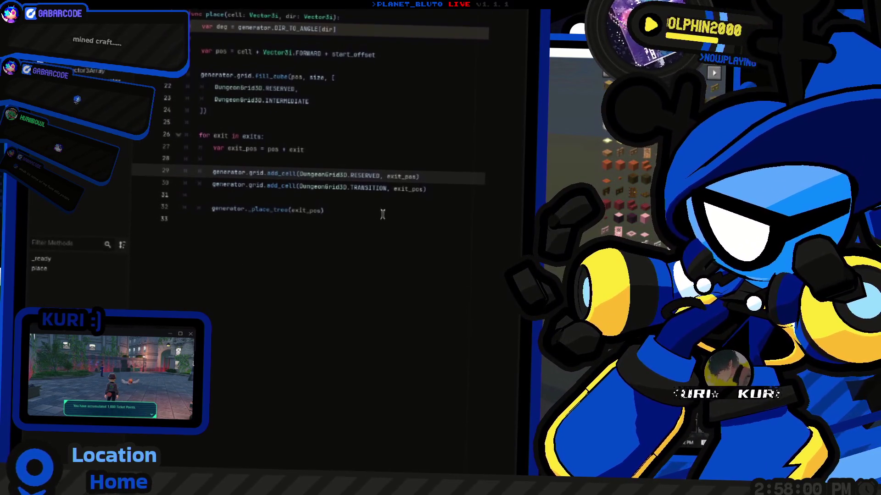
Jump to the _place_tree definition and look through its body
{"action": "left_click", "coordinate": [300, 239]}
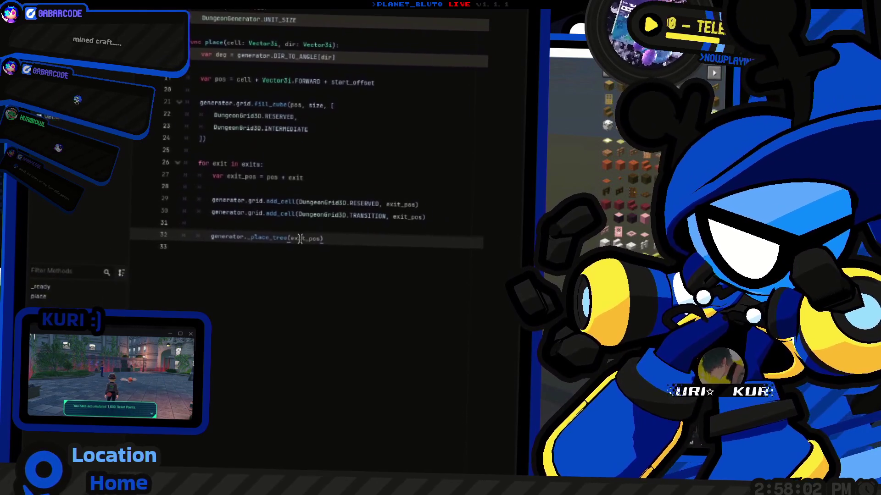
{"action": "left_click", "coordinate": [273, 237], "text": "ctrl"}
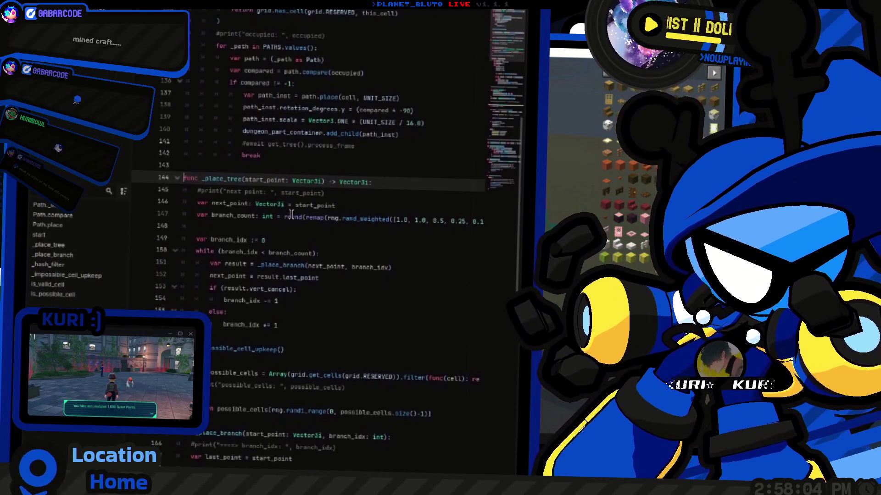
{"action": "scroll", "coordinate": [321, 214], "scroll_direction": "down", "scroll_amount": 4}
{"action": "left_click", "coordinate": [347, 214]}
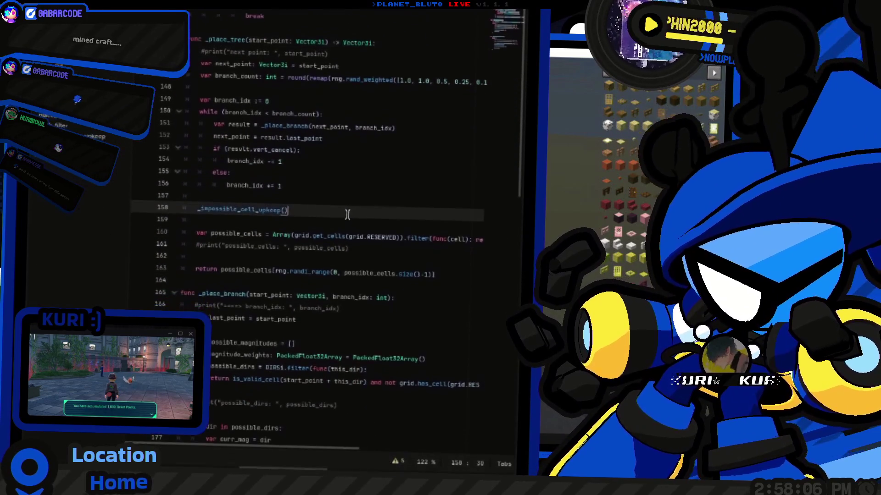
{"action": "scroll", "coordinate": [347, 215], "scroll_direction": "up", "scroll_amount": 4}
{"action": "left_click", "coordinate": [352, 215]}
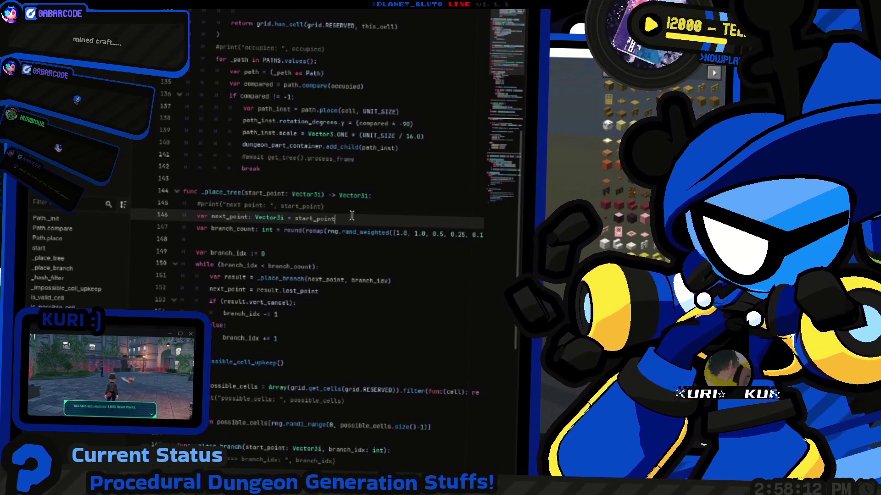
Navigate back to the place function, then switch to Minecraft
{"action": "key", "text": "alt+Left"}
{"action": "key", "text": "alt+Left"}
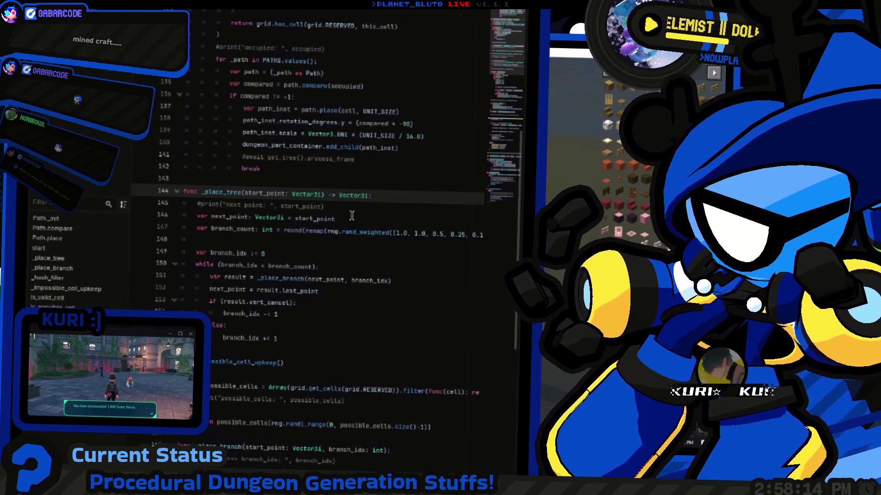
{"action": "key", "text": "alt+Left"}
{"action": "key", "text": "alt+Left"}
{"action": "key", "text": "alt+Left"}
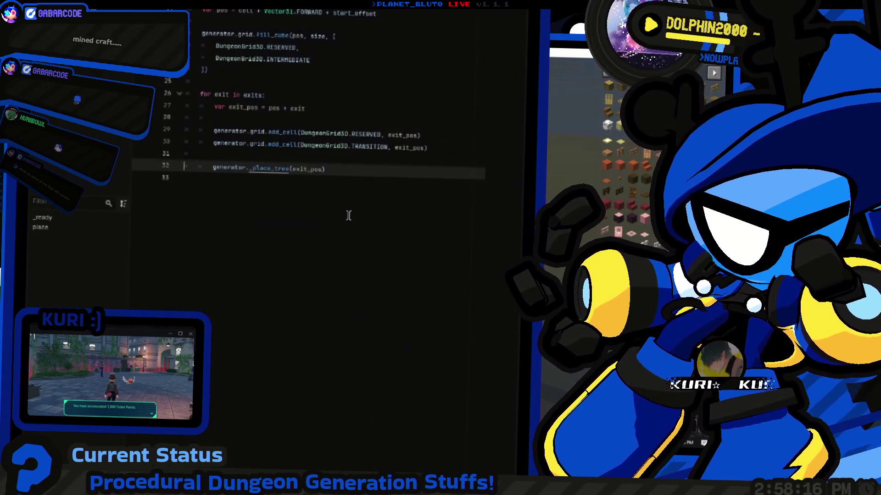
{"action": "scroll", "coordinate": [343, 216], "scroll_direction": "up", "scroll_amount": 2}
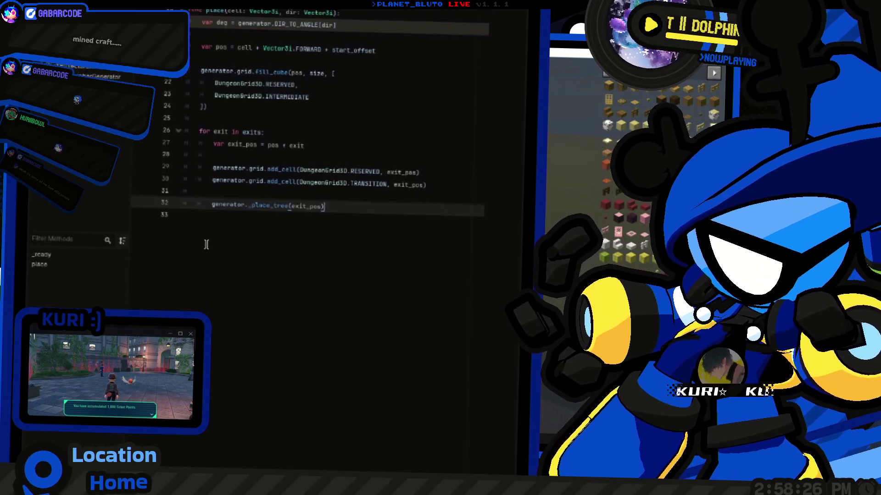
{"action": "key", "text": "alt+Tab"}
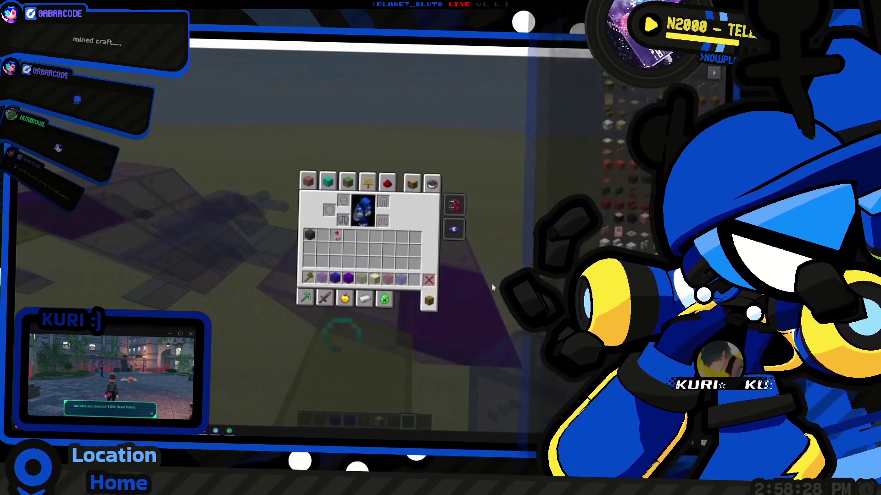
Fly up to view the purple glass build from above, then return to Godot
{"action": "key", "text": "e"}
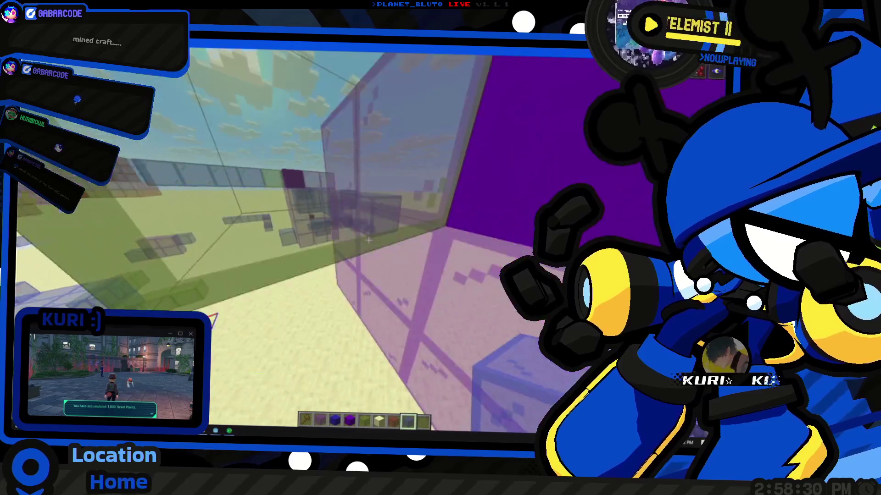
{"action": "key", "text": "space"}
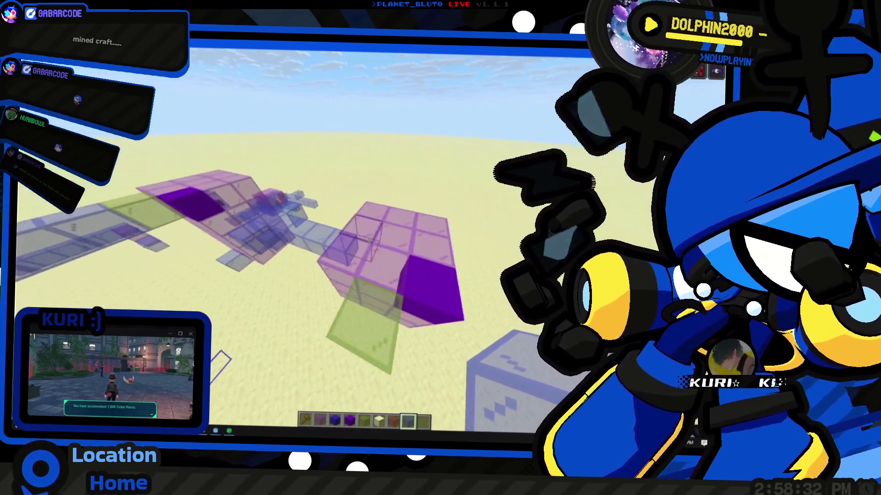
{"action": "key", "text": "e"}
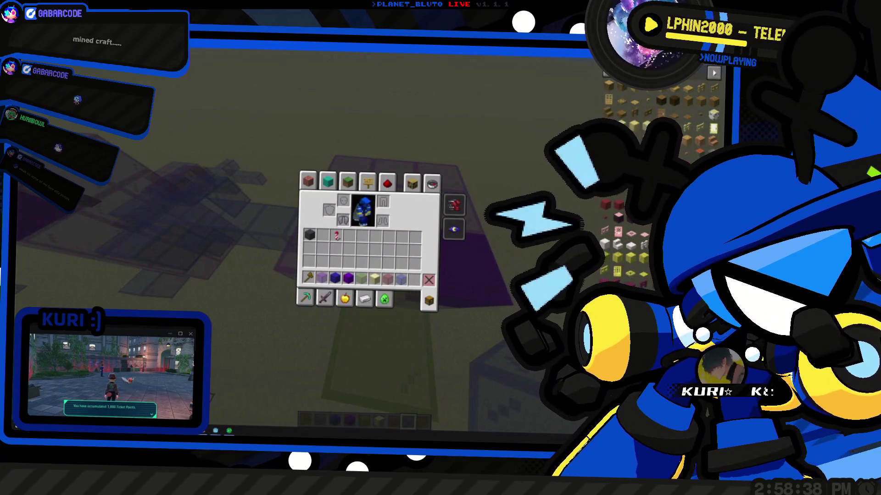
{"action": "key", "text": "alt+Tab"}
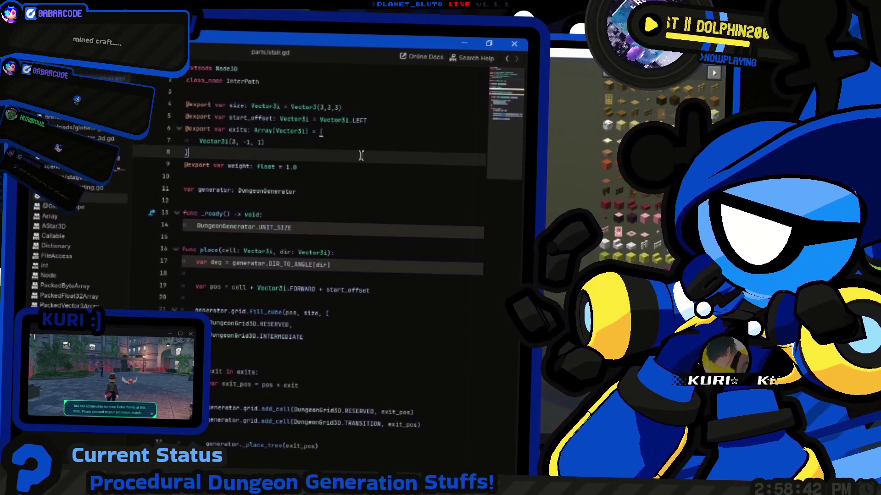
Rename func place to reserve and duplicate the whole reserve function below itself
{"action": "left_click", "coordinate": [363, 147]}
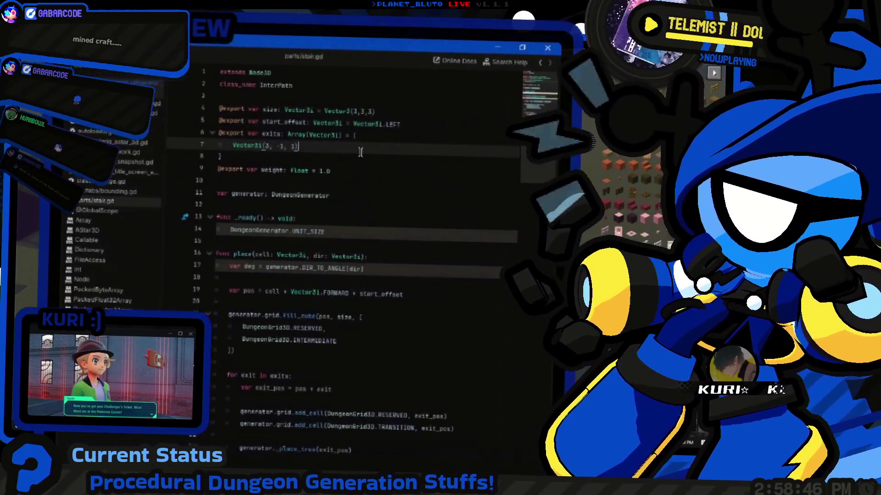
{"action": "key", "text": "alt+Tab"}
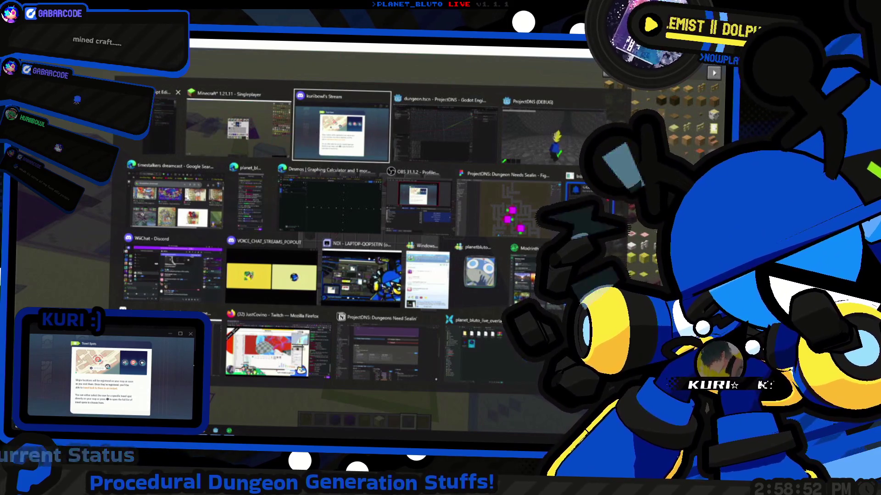
{"action": "key", "text": "alt+Tab"}
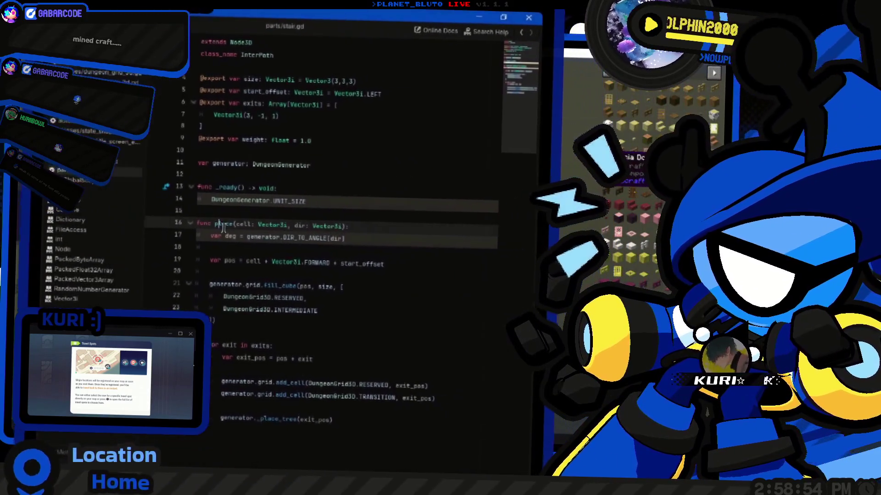
{"action": "double_click", "coordinate": [223, 225]}
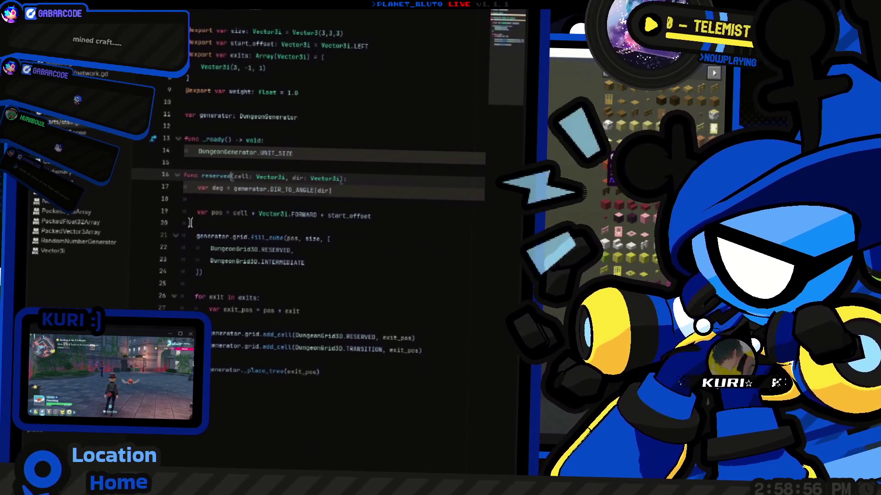
{"action": "type", "text": "reserv"}
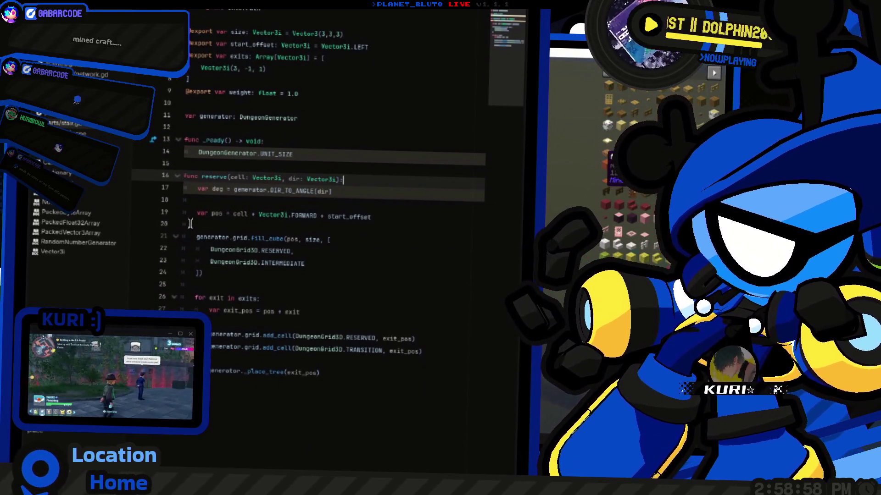
{"action": "left_click_drag", "start_coordinate": [355, 276], "coordinate": [80, 224]}
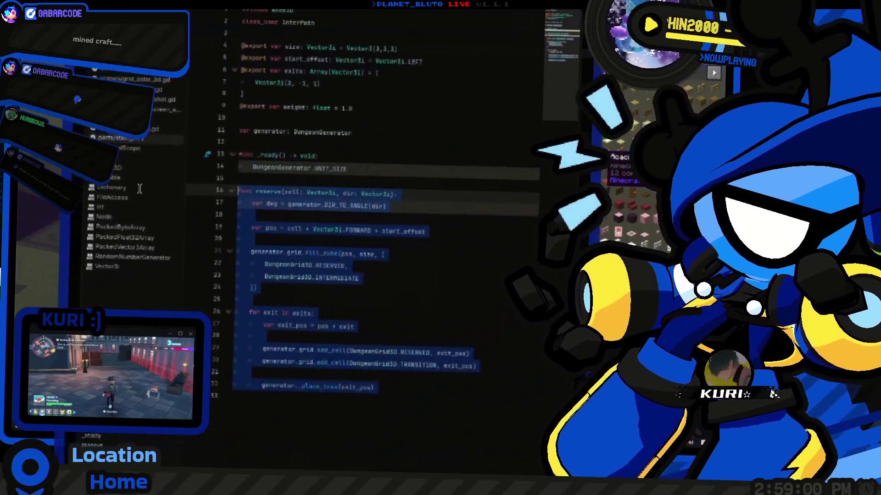
{"action": "key", "text": "ctrl+shift+d"}
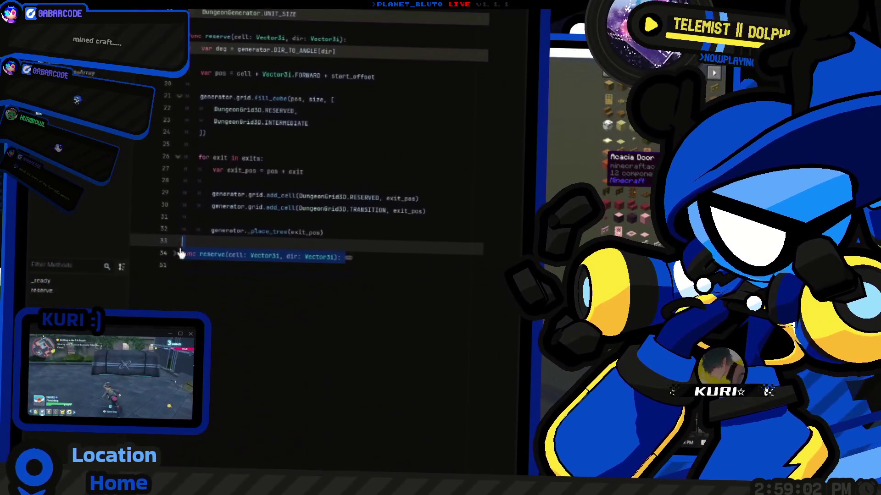
Rename the duplicated function to place, then switch to the dungeon.tscn 3D editor
{"action": "left_click", "coordinate": [176, 226]}
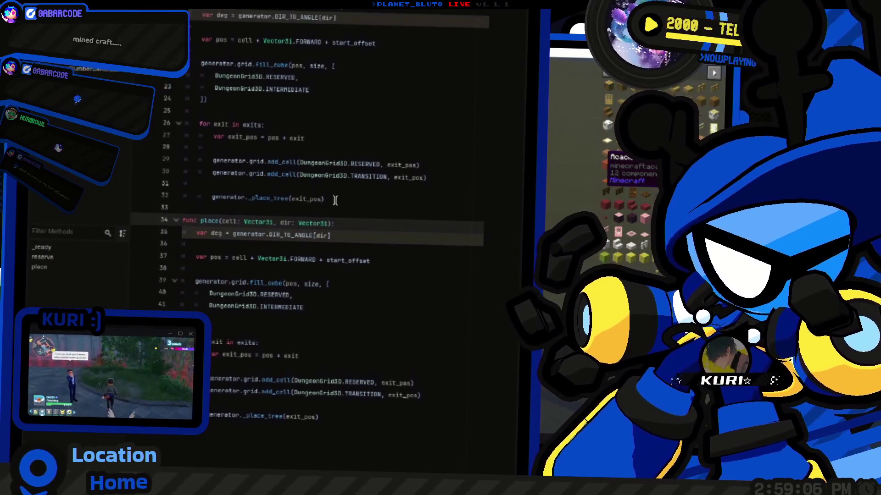
{"action": "left_click", "coordinate": [345, 213]}
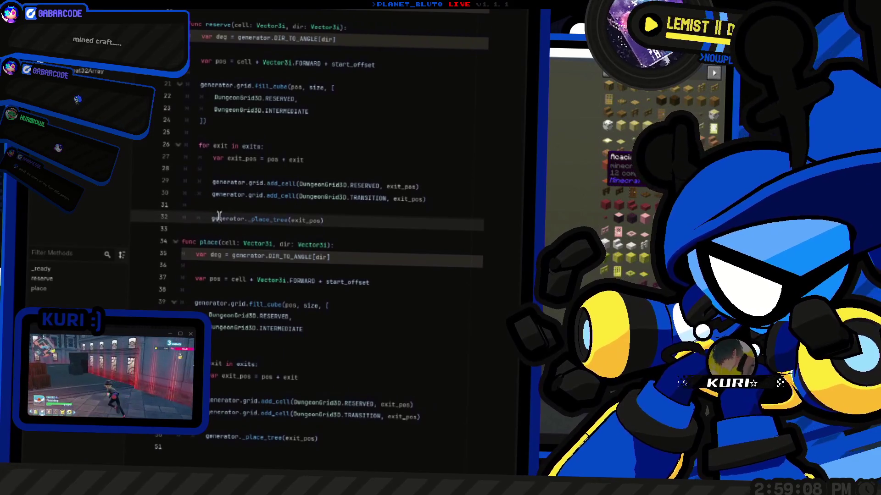
{"action": "double_click", "coordinate": [219, 216]}
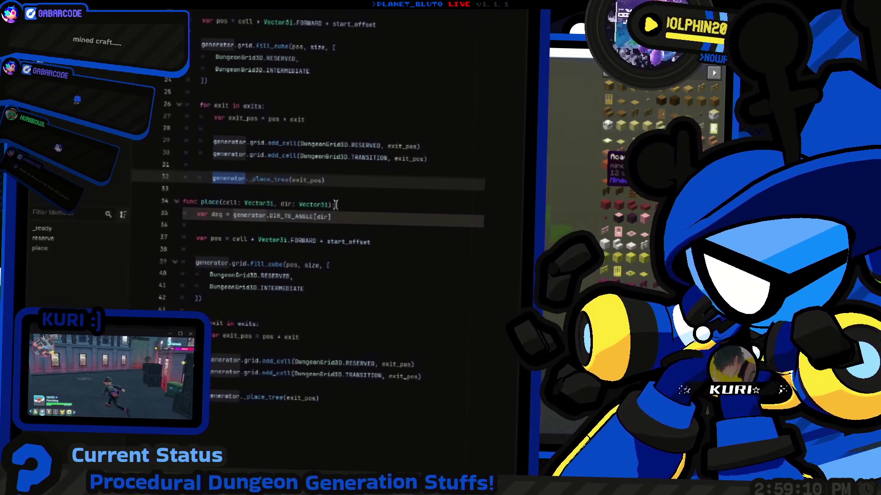
{"action": "mouse_move", "coordinate": [329, 215]}
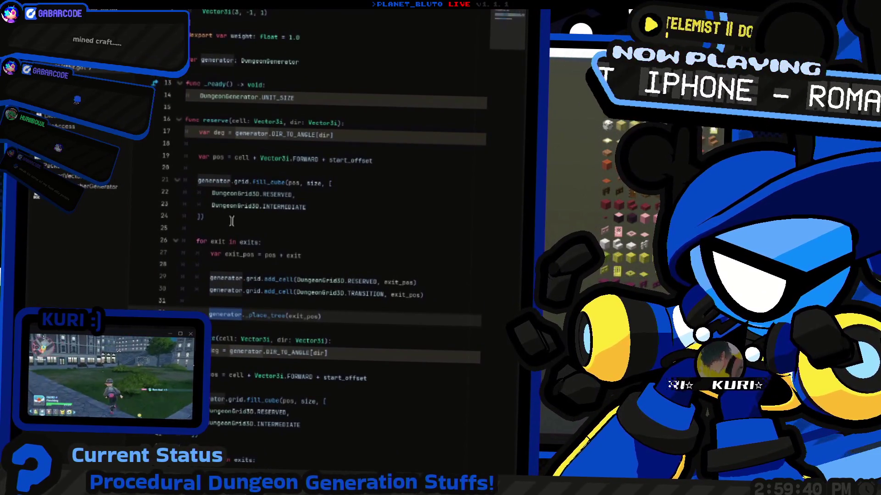
{"action": "key", "text": "super+Tab"}
{"action": "left_click", "coordinate": [417, 160]}
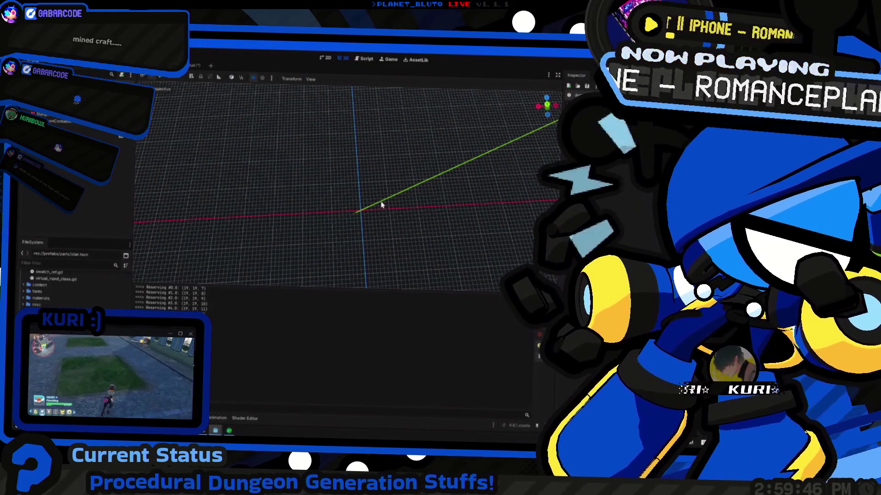
Switch to Minecraft, walk toward the purple glass structure, then return to the Godot script editor
{"action": "key", "text": "super+Tab"}
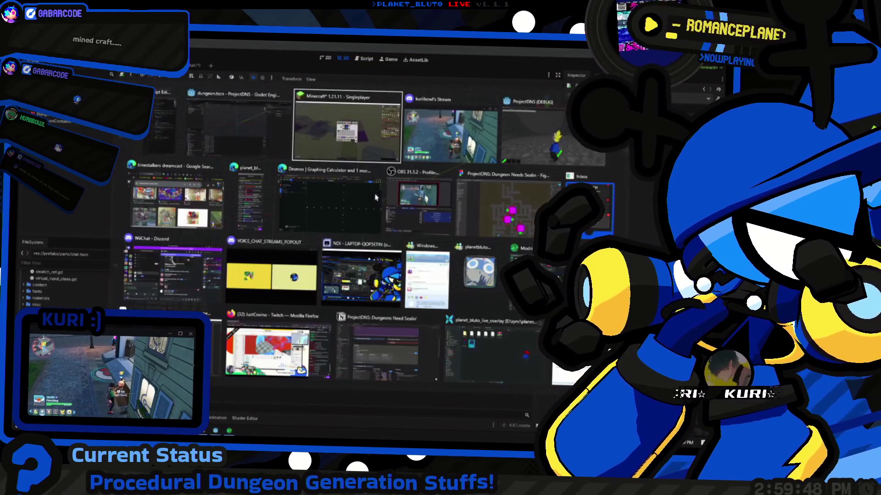
{"action": "key", "text": "Return"}
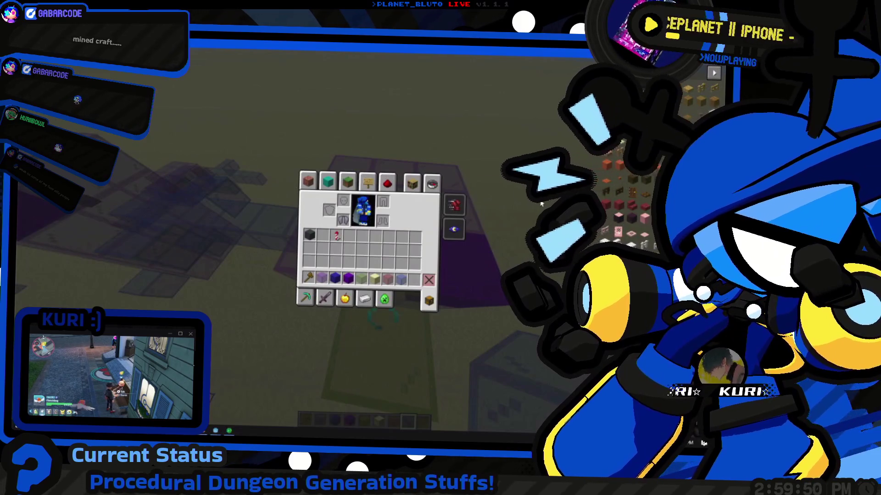
{"action": "key", "text": "alt+Tab"}
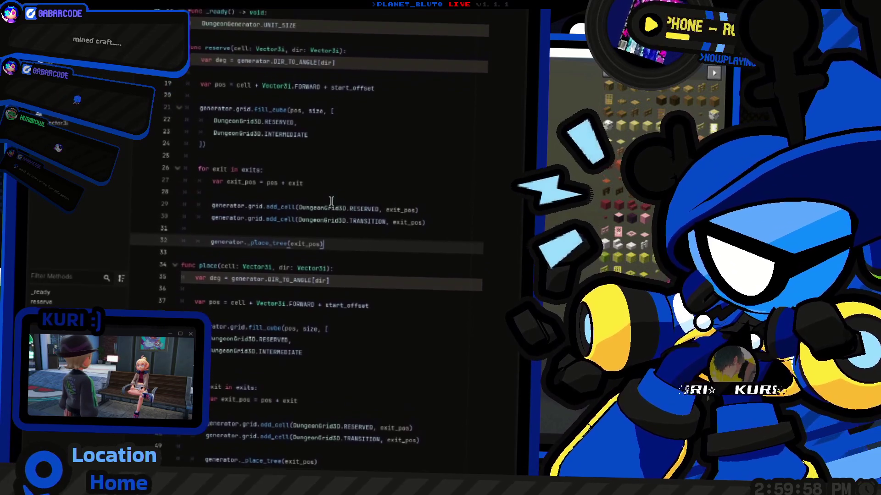
{"action": "key", "text": "alt+Tab"}
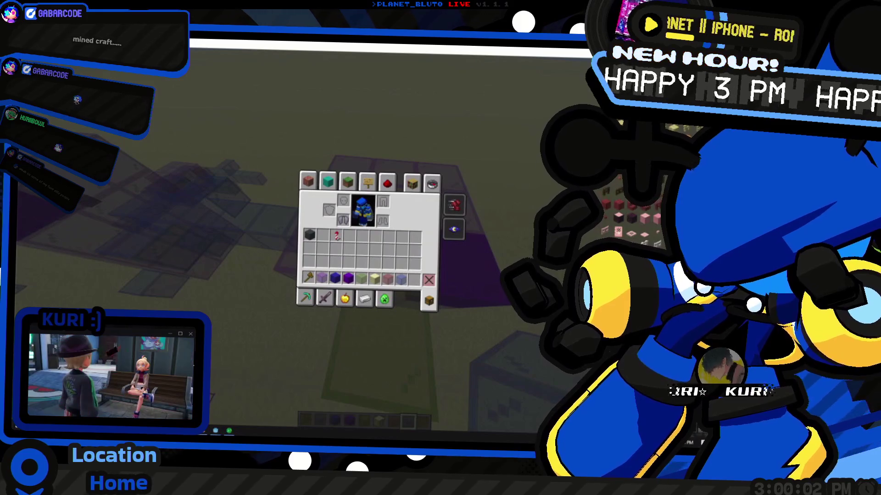
{"action": "key", "text": "e"}
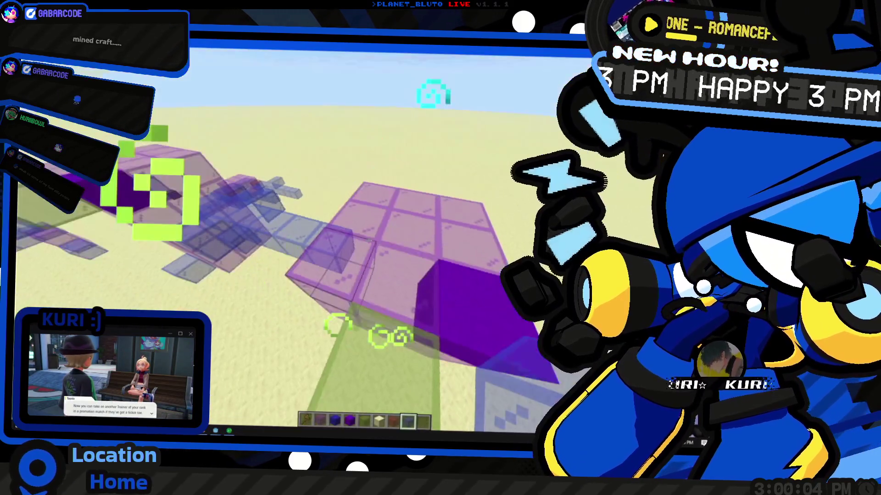
{"action": "key", "text": "w"}
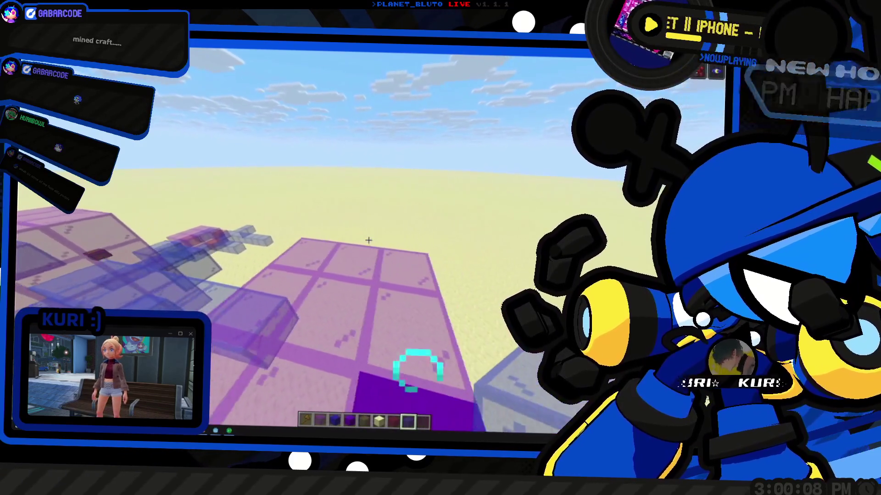
{"action": "key", "text": "e"}
{"action": "key", "text": "super+Tab"}
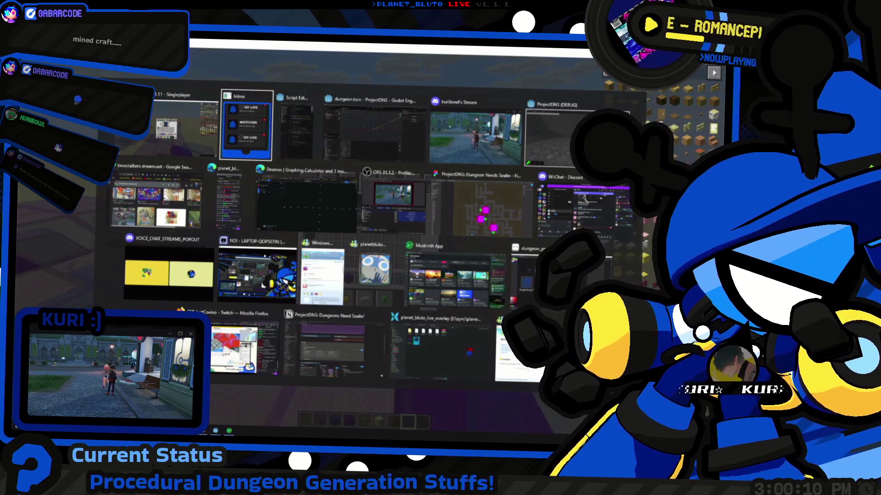
{"action": "left_click", "coordinate": [555, 138]}
{"action": "key", "text": "alt+F4"}
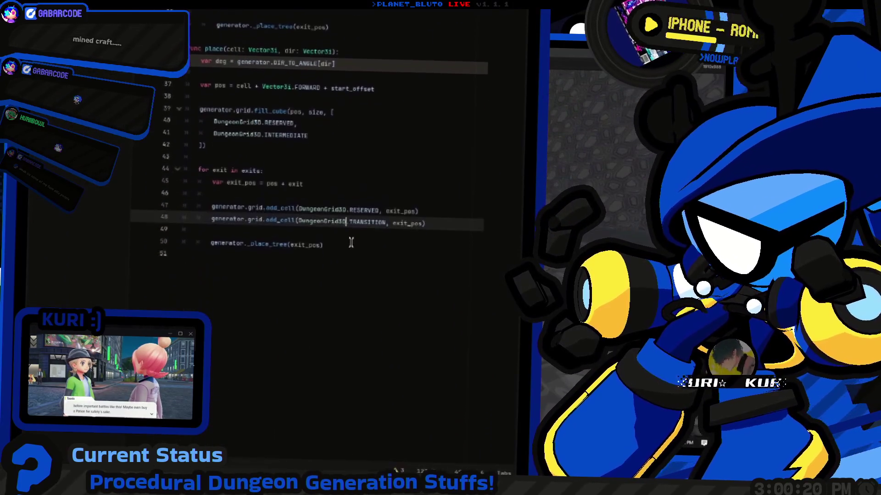
Delete the old body of the place function and replace it with pass
{"action": "left_click", "coordinate": [358, 209]}
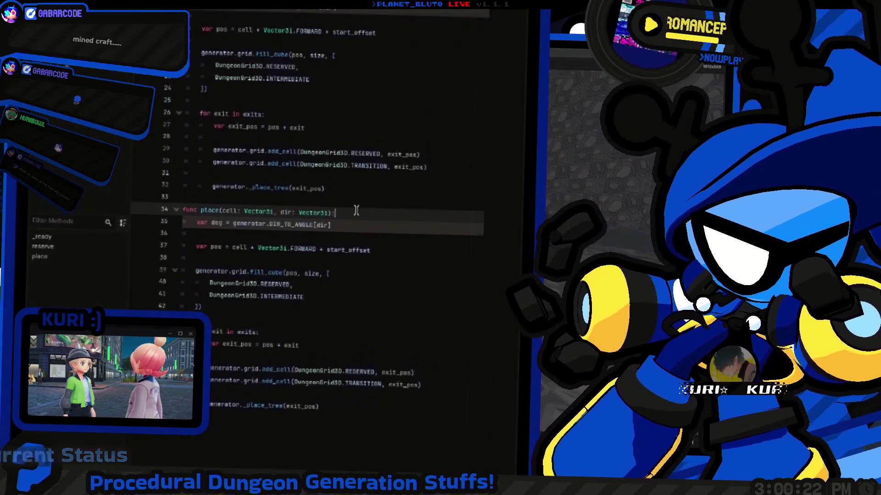
{"action": "double_click", "coordinate": [230, 210]}
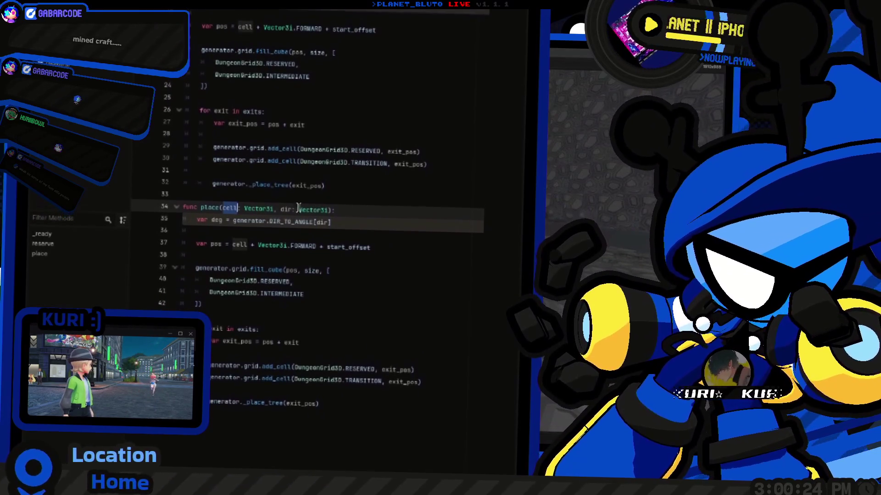
{"action": "double_click", "coordinate": [286, 209]}
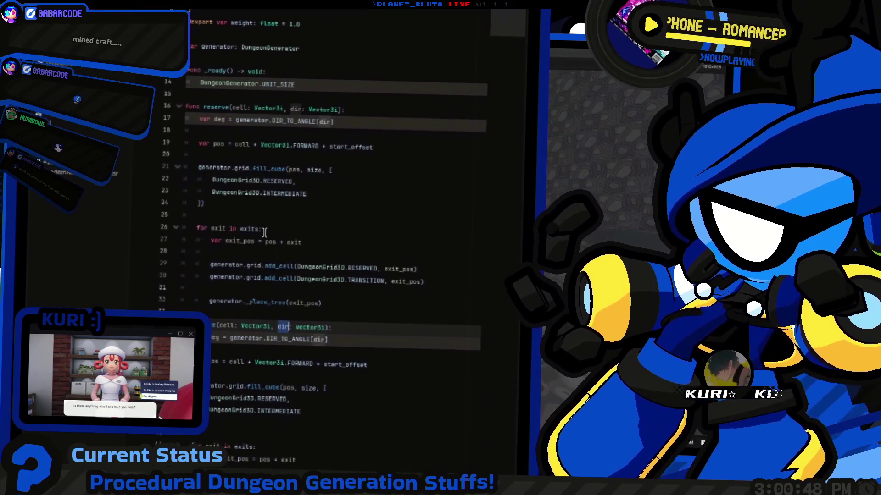
{"action": "mouse_move", "coordinate": [321, 345]}
{"action": "left_mouse_down"}
{"action": "mouse_move", "coordinate": [197, 276]}
{"action": "mouse_move", "coordinate": [124, 161]}
{"action": "left_mouse_up"}
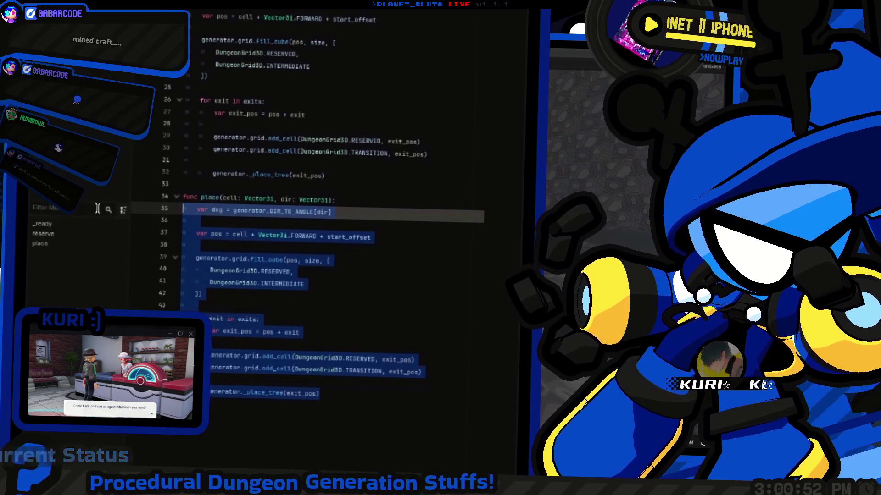
{"action": "key", "text": "BackSpace"}
{"action": "key", "text": "BackSpace"}
{"action": "key", "text": "Return"}
{"action": "type", "text": "pass"}
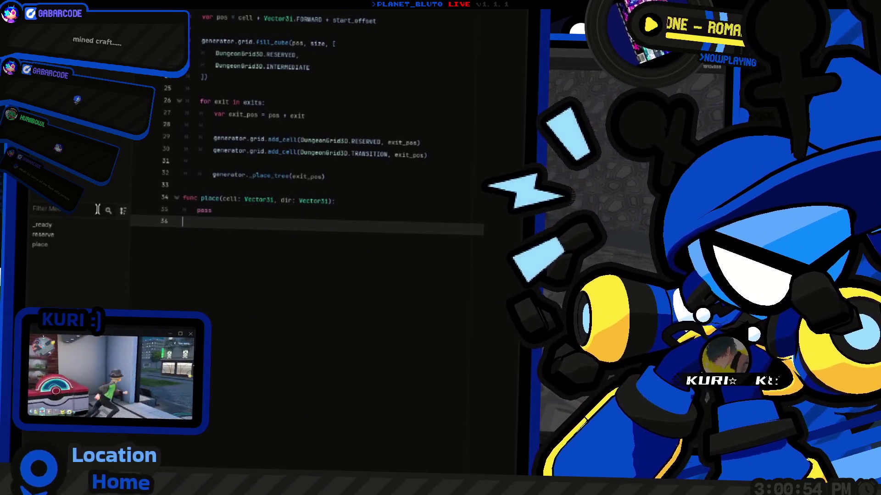
Remove the cell and dir parameters from the place() signature
{"action": "left_click_drag", "start_coordinate": [223, 200], "coordinate": [275, 201]}
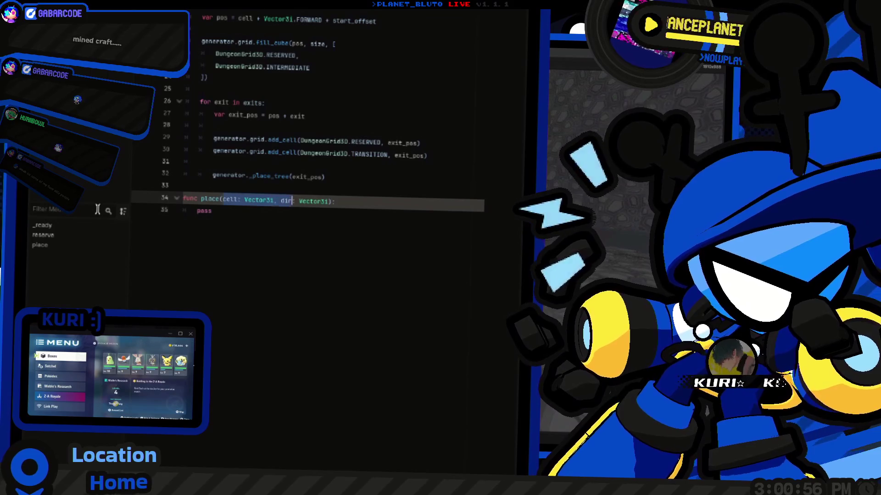
{"action": "key", "text": "BackSpace"}
{"action": "scroll", "coordinate": [321, 291], "scroll_direction": "up", "scroll_amount": 3}
{"action": "scroll", "coordinate": [320, 291], "scroll_direction": "down", "scroll_amount": 3}
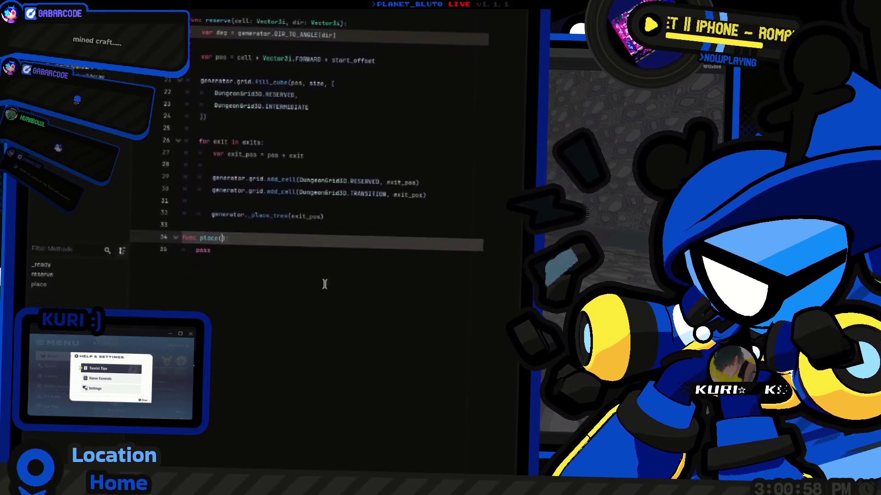
{"action": "left_click", "coordinate": [326, 228]}
{"action": "scroll", "coordinate": [305, 210], "scroll_direction": "up", "scroll_amount": 1}
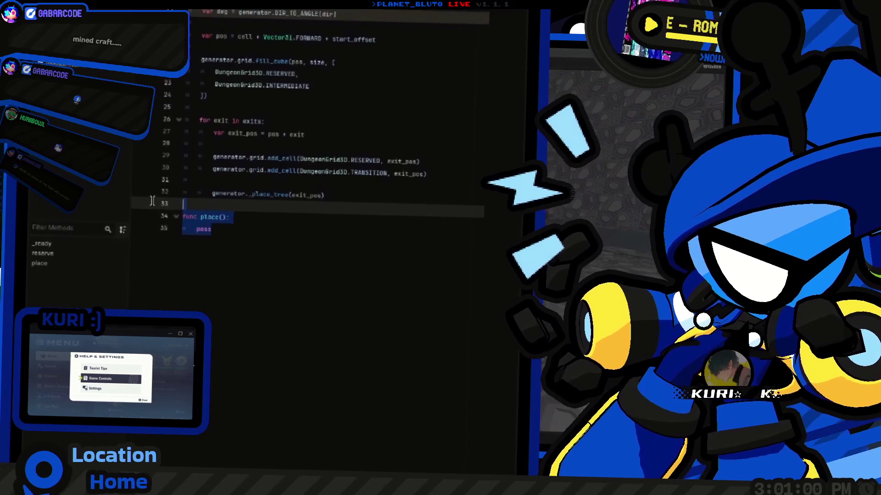
{"action": "left_click_drag", "start_coordinate": [213, 223], "coordinate": [156, 216]}
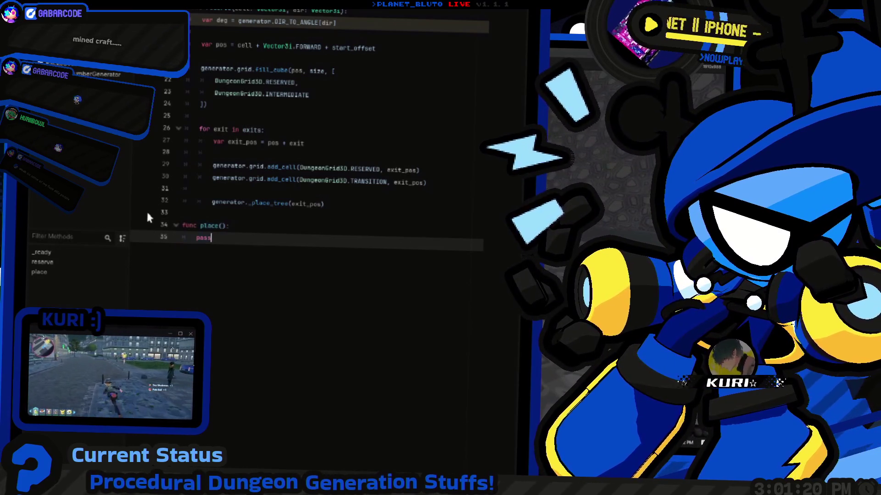
Add the comment '# Move to cached position' in place() and duplicate it
{"action": "type", "text": "$"}
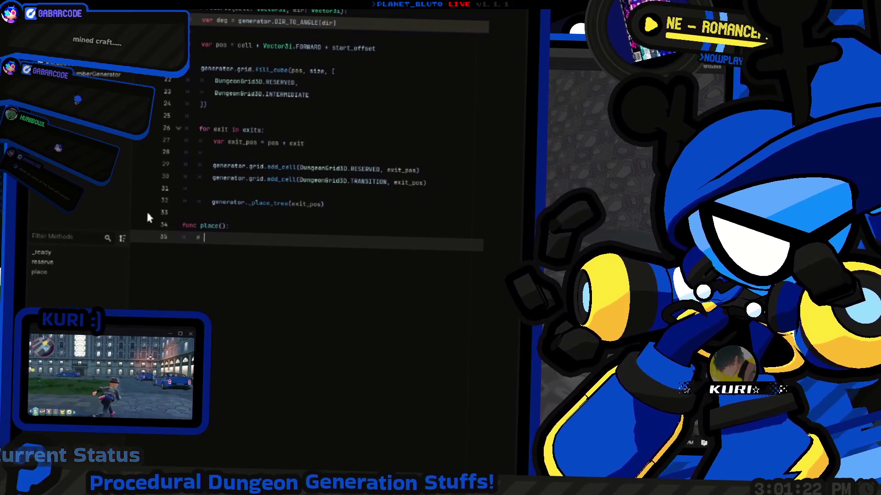
{"action": "type", "text": " Move to "}
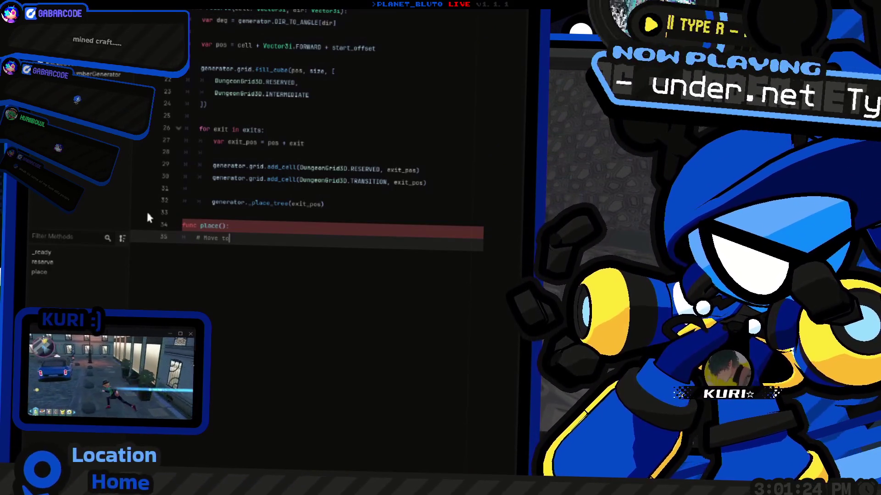
{"action": "type", "text": "ca"}
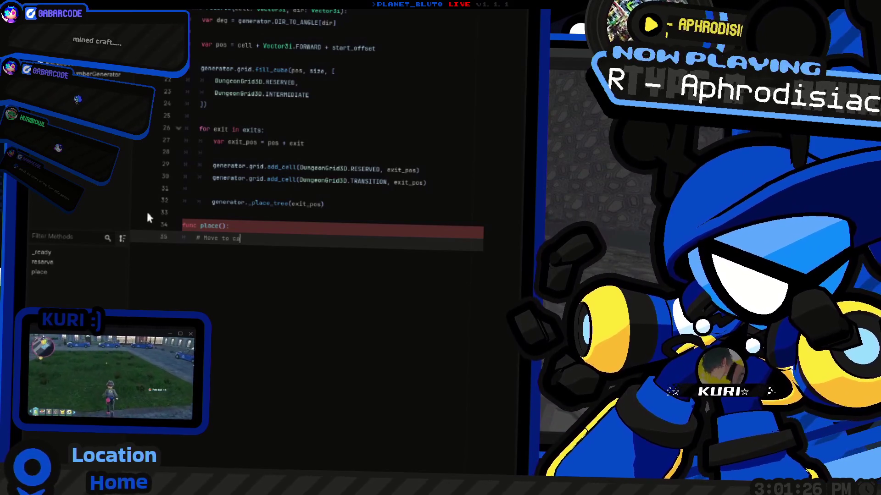
{"action": "type", "text": "ched position"}
{"action": "key", "text": "ctrl+shift+d"}
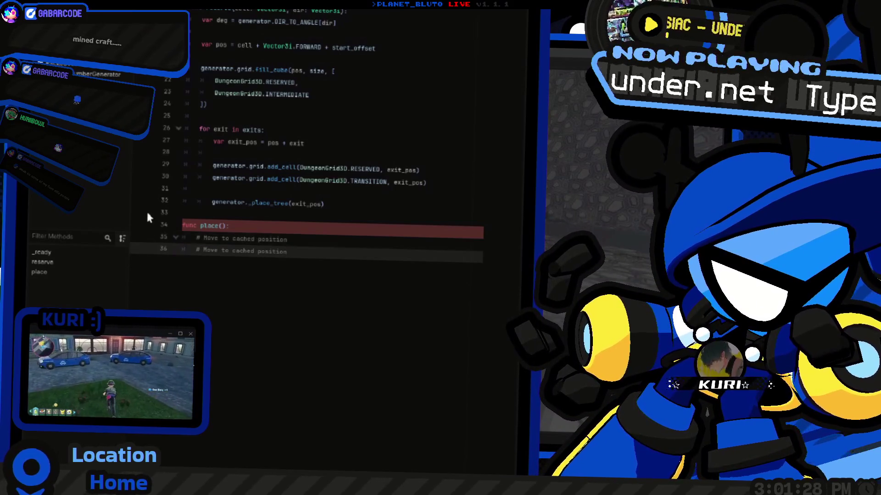
{"action": "key", "text": "ctrl+Left"}
{"action": "key", "text": "ctrl+shift+Right"}
{"action": "key", "text": "ctrl+Left"}
{"action": "key", "text": "ctrl+Left"}
{"action": "key", "text": "ctrl+Left"}
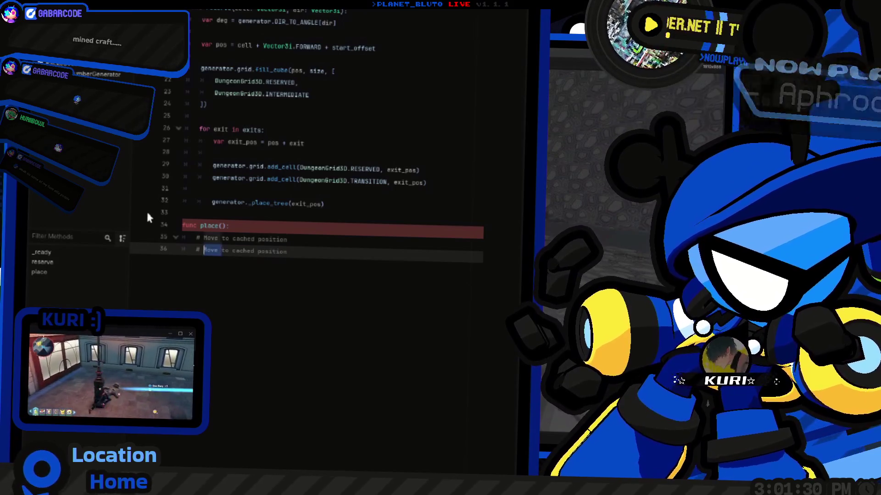
{"action": "key", "text": "ctrl+shift+Left"}
Edit the copied comment into '# Rotate to face direction'
{"action": "type", "text": "Ret"}
{"action": "type", "text": "otate"}
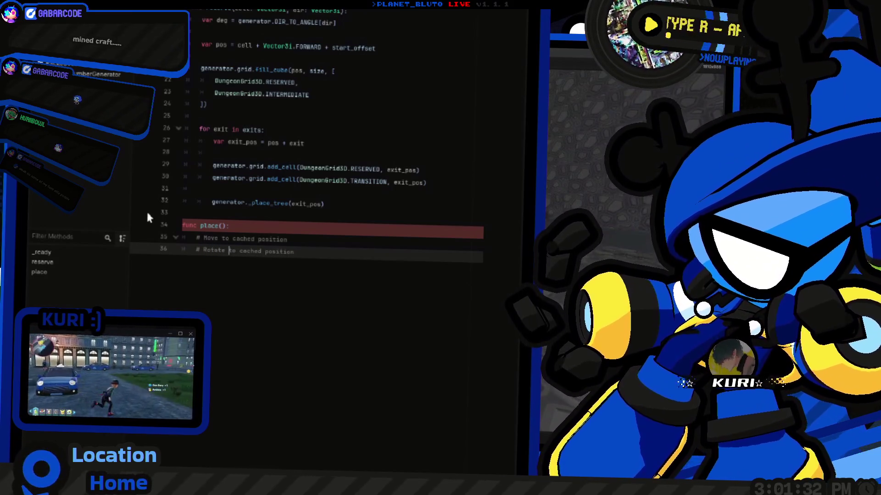
{"action": "key", "text": "ctrl+Right"}
{"action": "key", "text": "ctrl+Right"}
{"action": "key", "text": "ctrl+shift+Left"}
{"action": "key", "text": "Left"}
{"action": "type", "text": "face"}
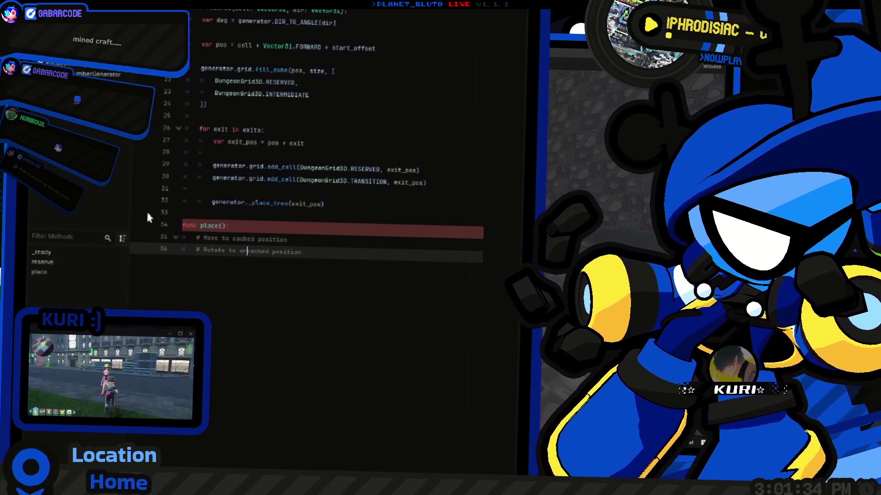
{"action": "key", "text": "ctrl+Right"}
{"action": "key", "text": "ctrl+Right"}
{"action": "key", "text": "ctrl+shift+Left"}
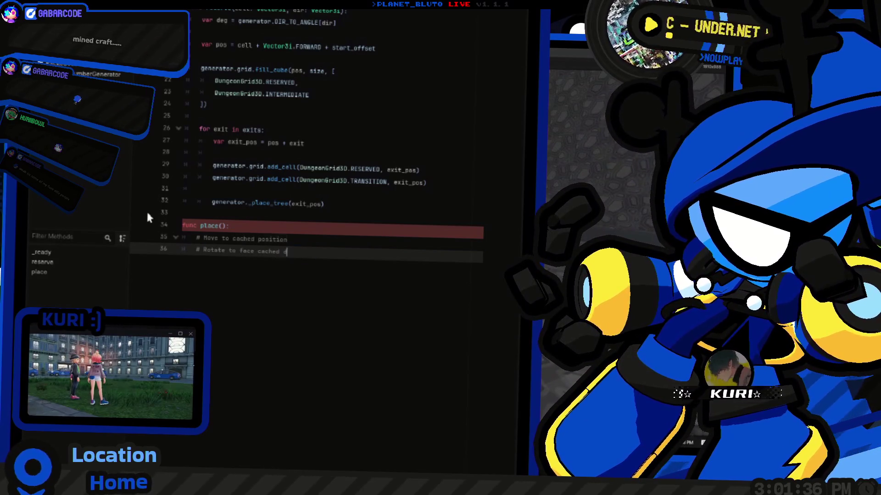
{"action": "type", "text": "direction"}
Add the comment '# Add to tree by adding to pieces var on generator' and blank lines between comments
{"action": "key", "text": "ctrl+shift+d"}
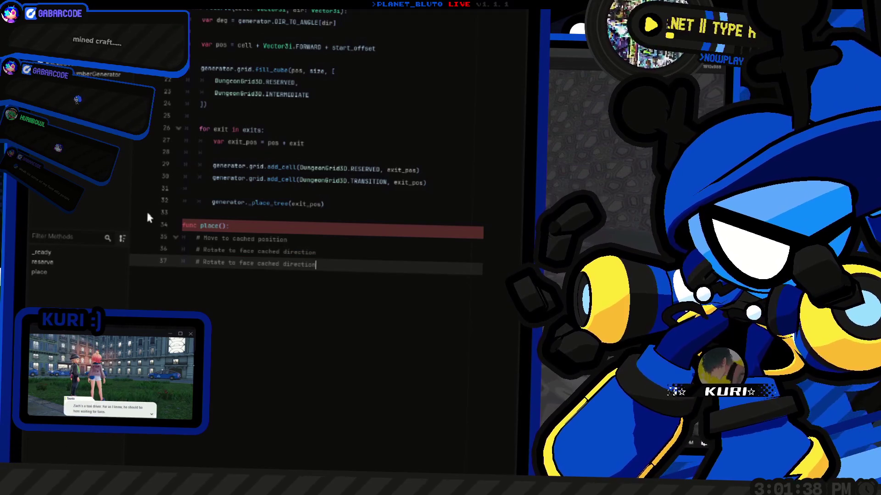
{"action": "key", "text": "ctrl+shift+Left"}
{"action": "key", "text": "ctrl+shift+Left"}
{"action": "key", "text": "ctrl+shift+Left"}
{"action": "key", "text": "ctrl+shift+Left"}
{"action": "type", "text": "Add to "}
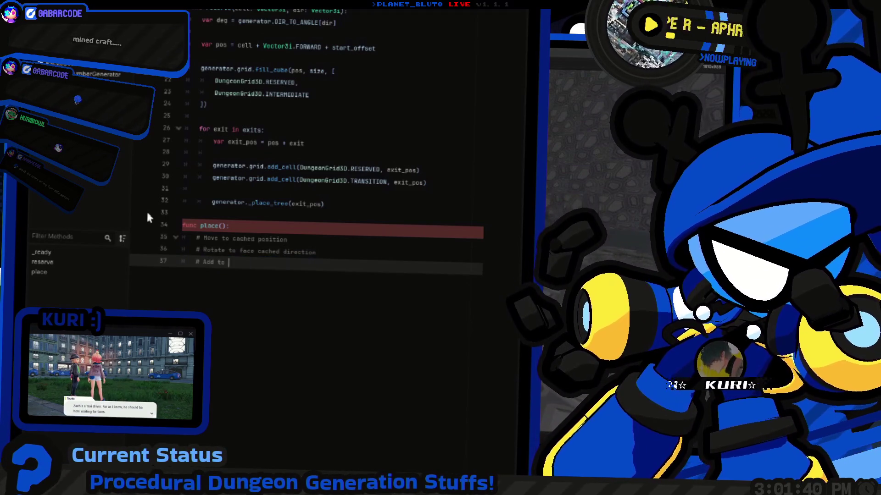
{"action": "type", "text": "tree by "}
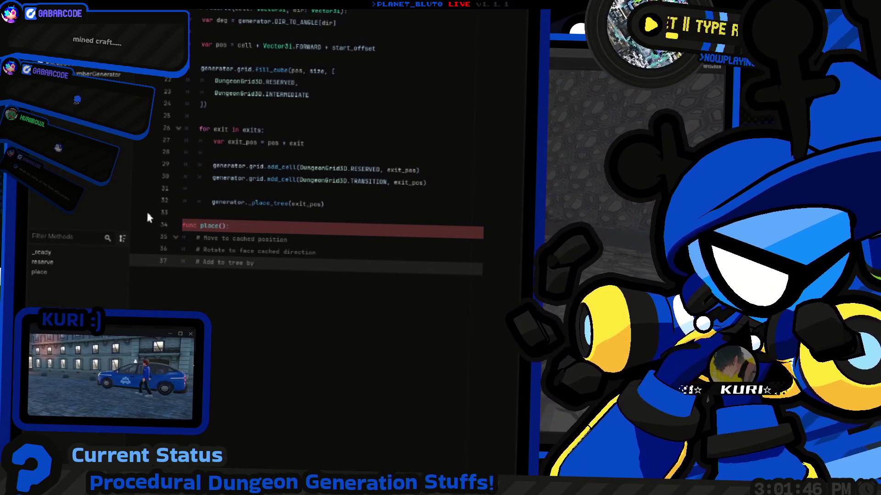
{"action": "type", "text": "adding to pieces var on generator"}
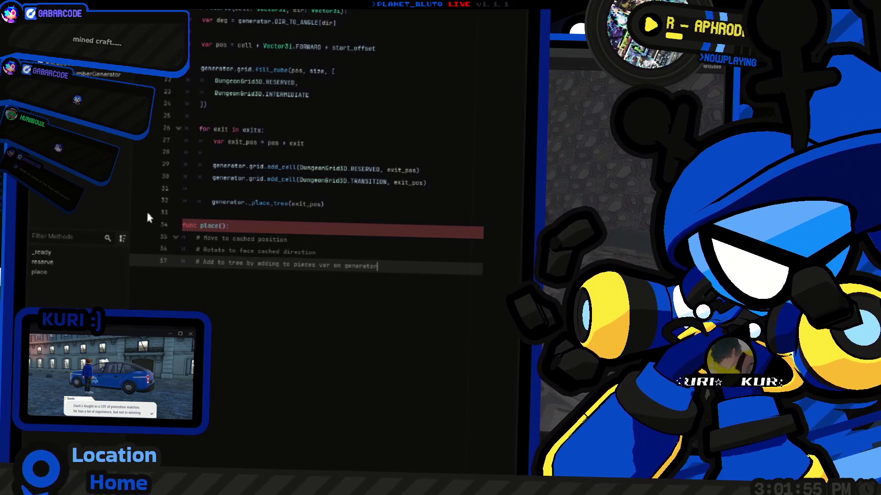
{"action": "key", "text": "Up"}
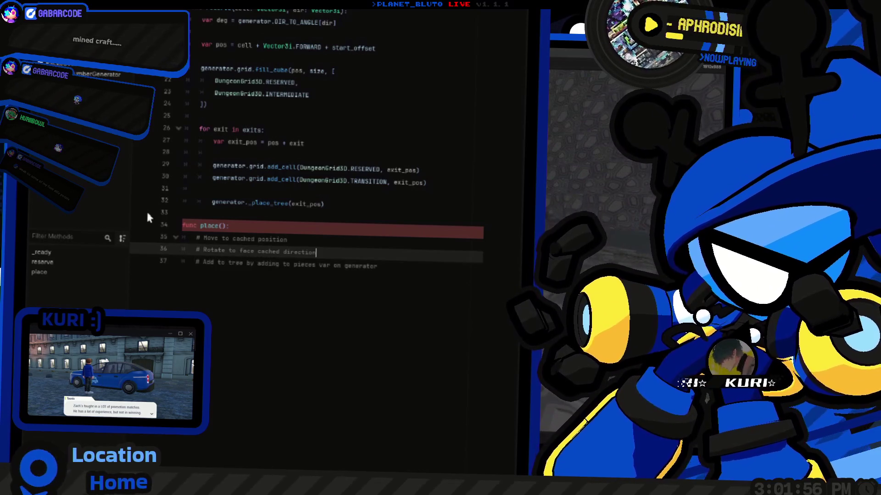
{"action": "key", "text": "Return"}
{"action": "key", "text": "Up"}
{"action": "key", "text": "Up"}
{"action": "key", "text": "End"}
{"action": "key", "text": "Return"}
{"action": "key", "text": "Up"}
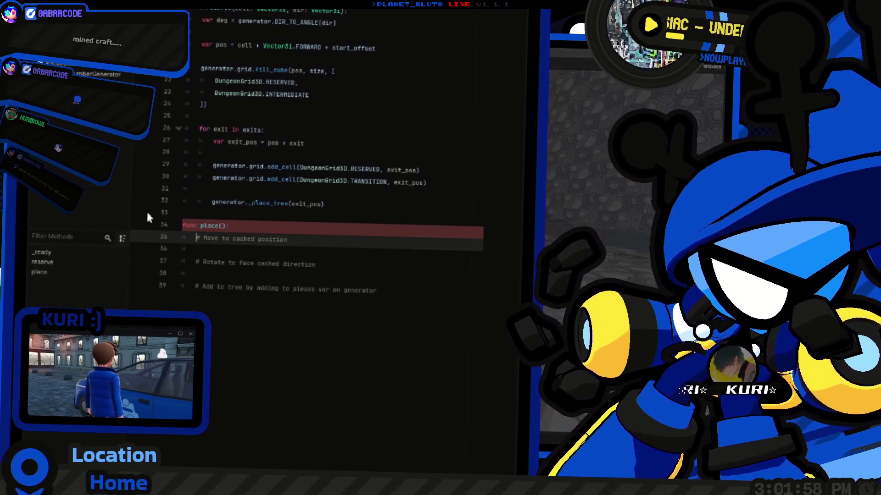
Type pass at the end of the place function header line
{"action": "key", "text": "Up"}
{"action": "key", "text": "End"}
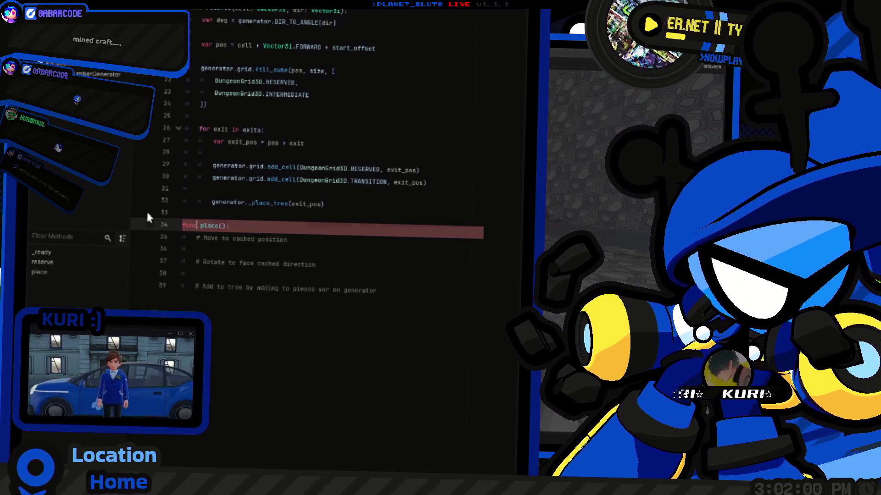
{"action": "type", "text": "pass"}
{"action": "key", "text": "Down"}
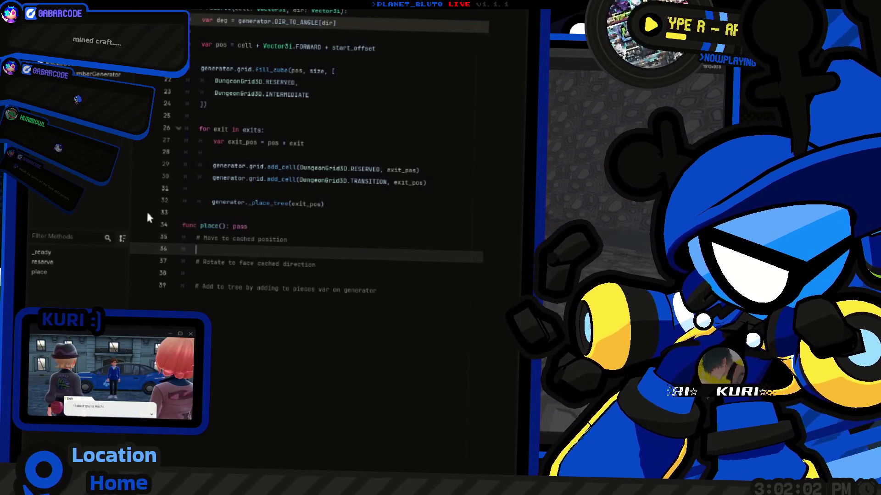
{"action": "key", "text": "Up"}
{"action": "key", "text": "Up"}
{"action": "key", "text": "Up"}
{"action": "key", "text": "End"}
{"action": "scroll", "coordinate": [445, 318], "scroll_direction": "up", "scroll_amount": 5}
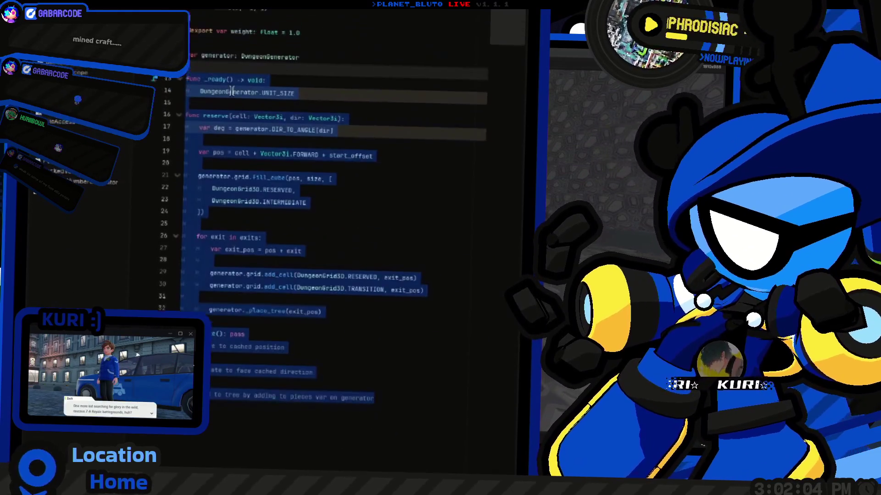
Comment out the _ready function lines with Ctrl+K
{"action": "left_click", "coordinate": [329, 185]}
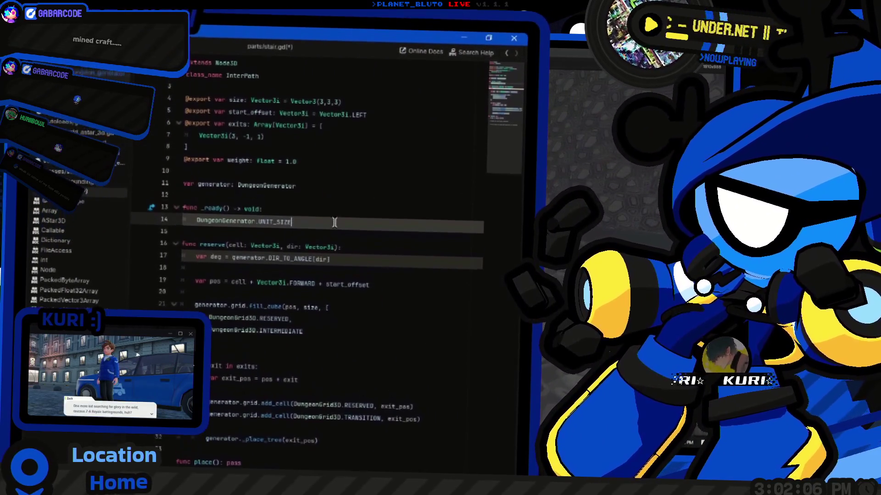
{"action": "key", "text": "Home"}
{"action": "key", "text": "shift+Down"}
{"action": "key", "text": "shift+End"}
{"action": "key", "text": "ctrl+k"}
{"action": "key", "text": "Down"}
{"action": "key", "text": "Down"}
{"action": "key", "text": "Down"}
{"action": "key", "text": "End"}
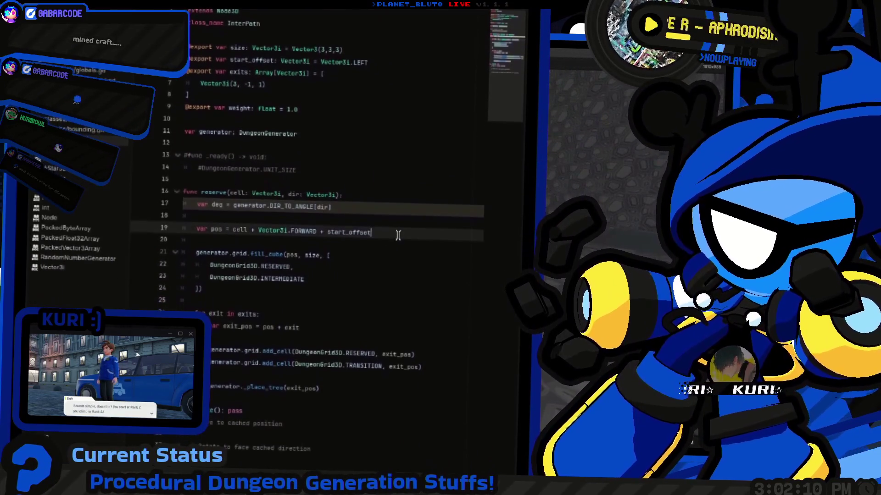
{"action": "scroll", "coordinate": [397, 236], "scroll_direction": "down", "scroll_amount": 5}
{"action": "left_click", "coordinate": [396, 237]}
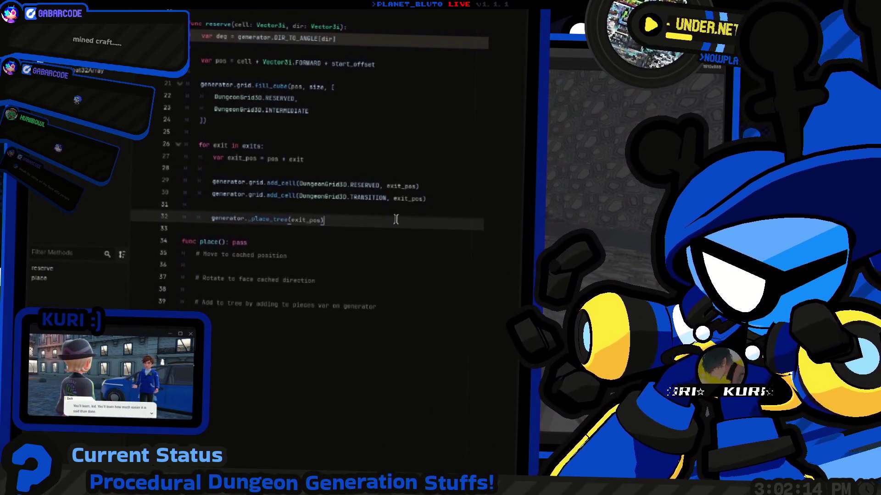
Save dungeon.tscn, then save the script as res://classes/intermediate_piece.gd
{"action": "key", "text": "ctrl+s"}
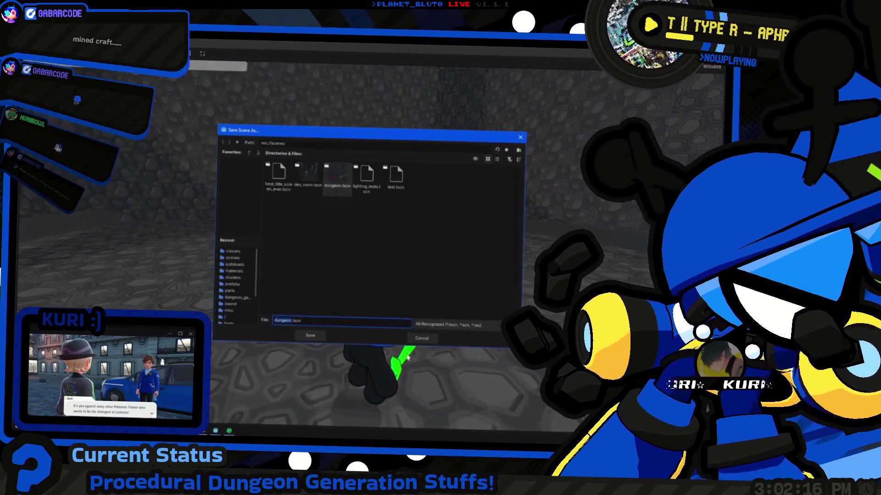
{"action": "key", "text": "Return"}
{"action": "key", "text": "ctrl+F3"}
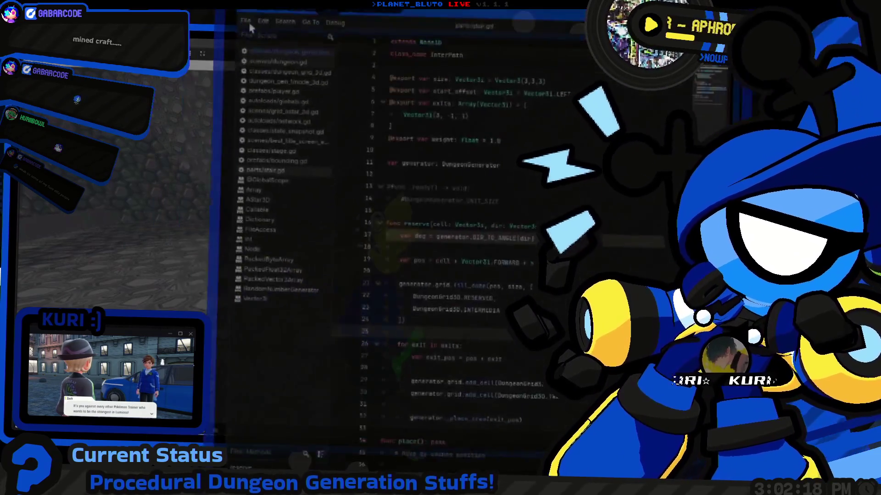
{"action": "left_click", "coordinate": [268, 25]}
{"action": "left_click", "coordinate": [169, 200]}
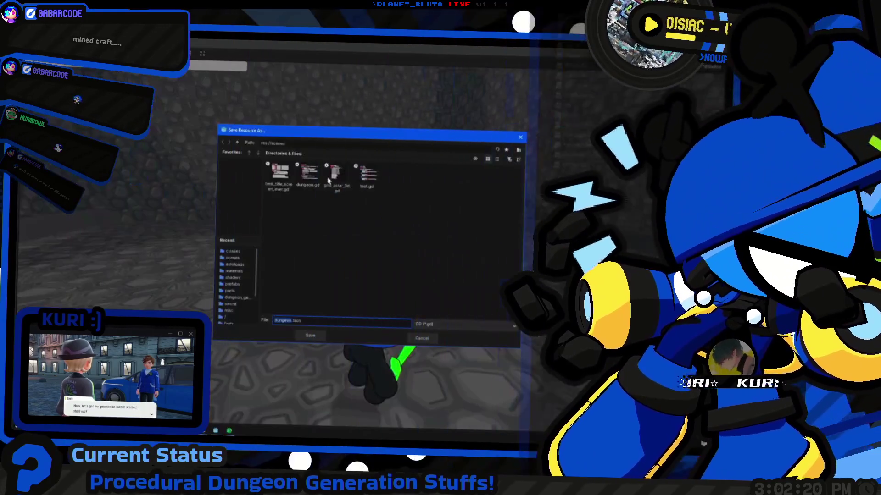
{"action": "left_click", "coordinate": [237, 143]}
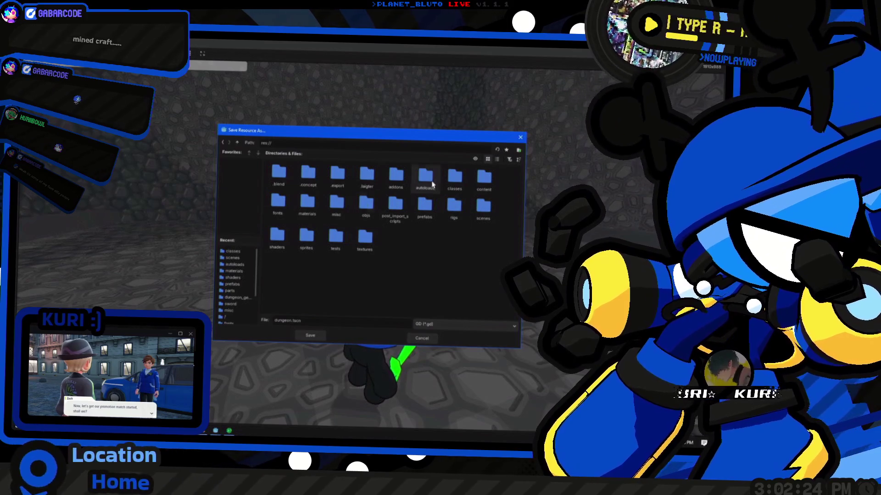
{"action": "double_click", "coordinate": [462, 185]}
{"action": "left_click", "coordinate": [433, 336]}
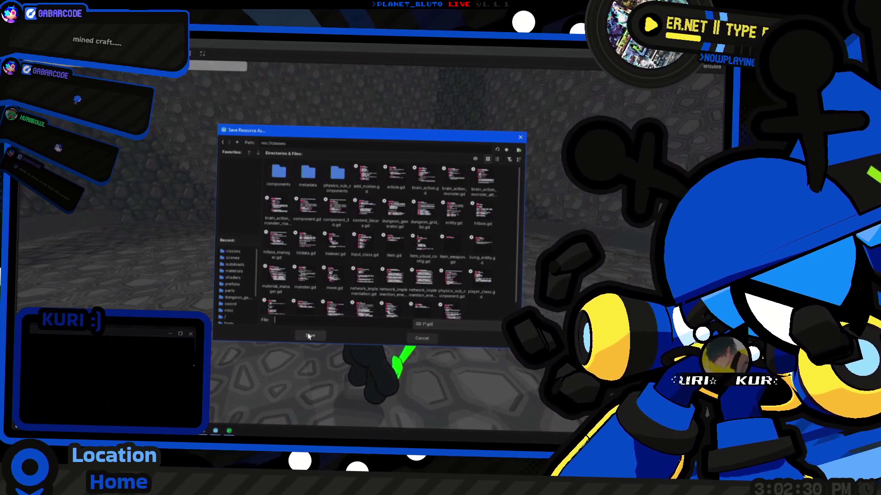
{"action": "key", "text": "BackSpace"}
{"action": "key", "text": "BackSpace"}
{"action": "key", "text": "BackSpace"}
{"action": "type", "text": "intermediate"}
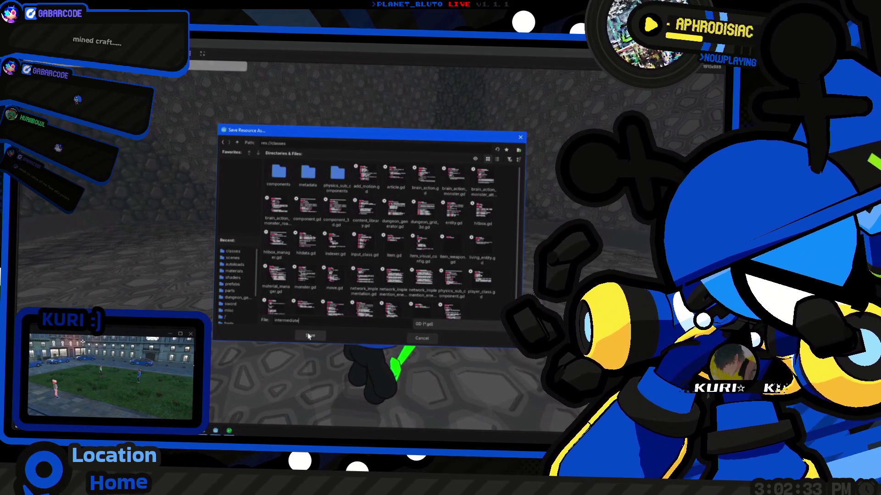
{"action": "type", "text": "_piece"}
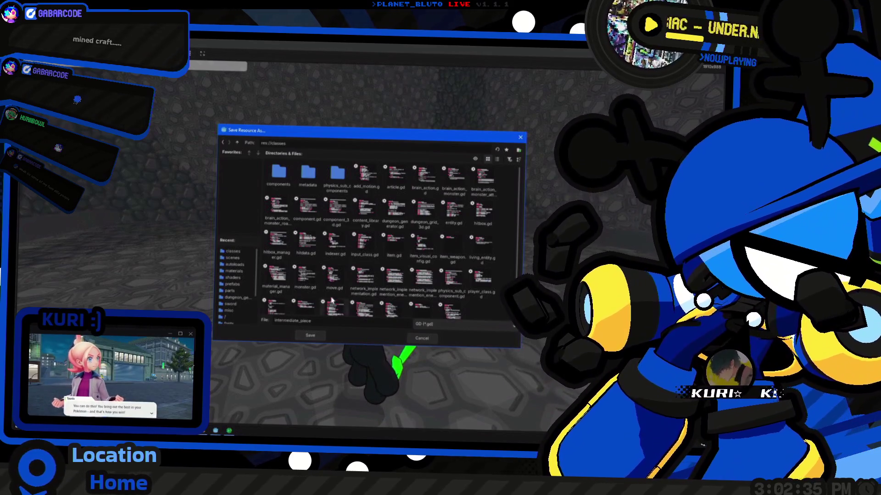
{"action": "scroll", "coordinate": [332, 301], "scroll_direction": "down", "scroll_amount": 1}
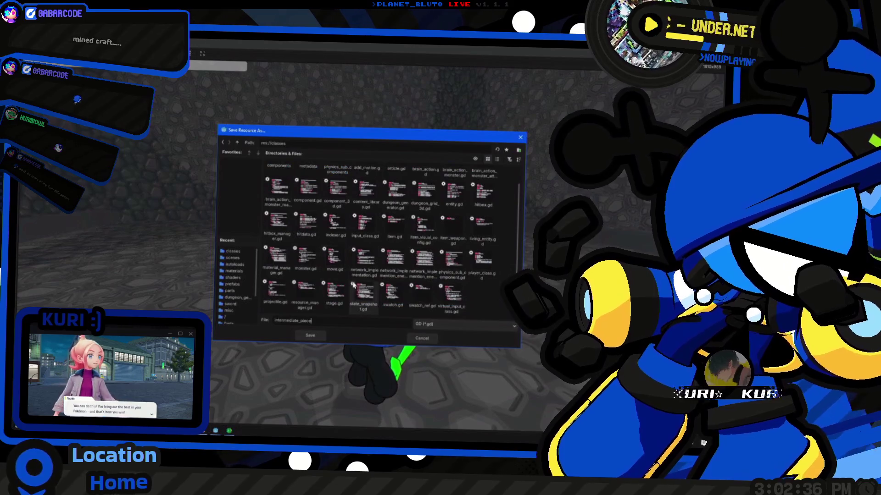
{"action": "left_click", "coordinate": [310, 337]}
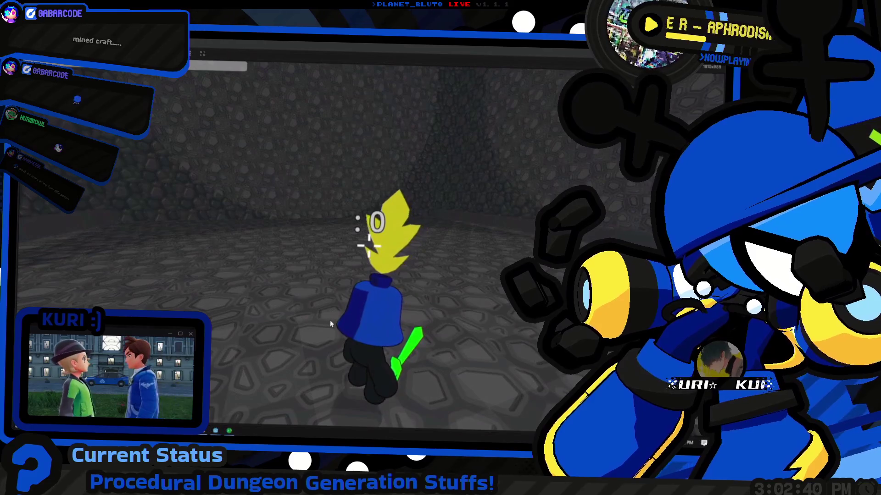
Run the dungeon game with F5, glance at Minecraft, and return to the Godot editor
{"action": "key", "text": "F8"}
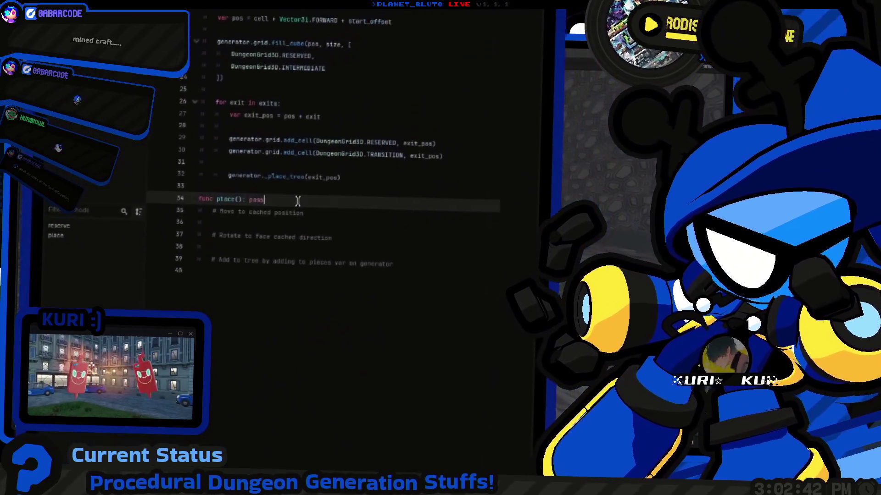
{"action": "scroll", "coordinate": [285, 211], "scroll_direction": "up", "scroll_amount": 5}
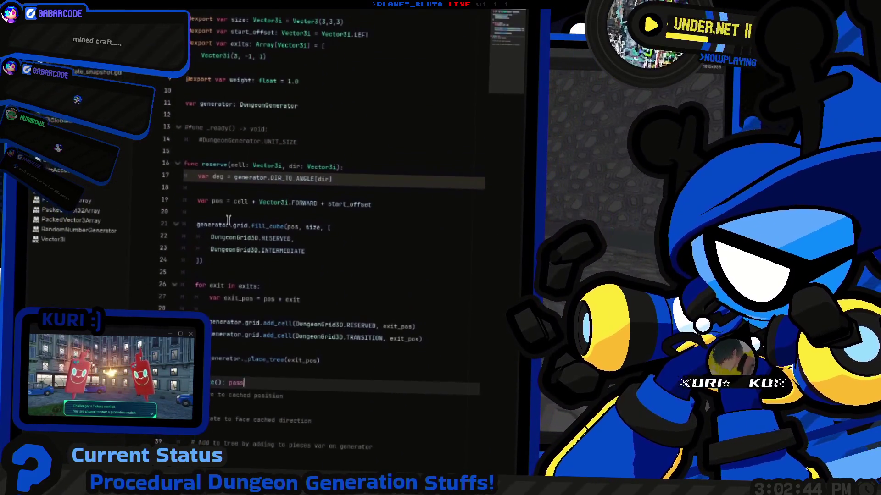
{"action": "scroll", "coordinate": [224, 224], "scroll_direction": "up", "scroll_amount": 1}
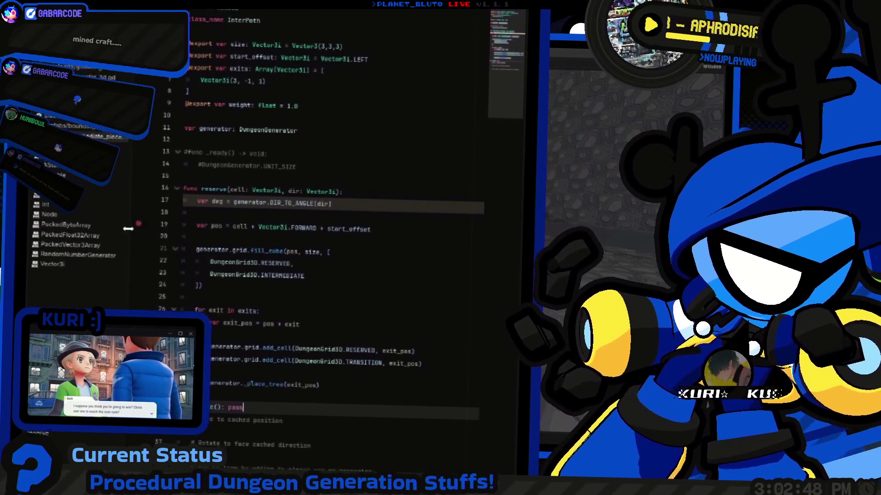
{"action": "key", "text": "F5"}
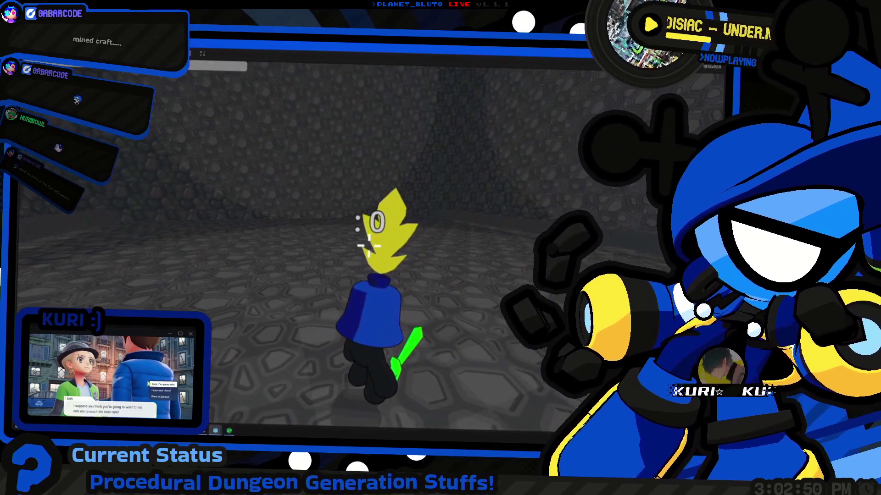
{"action": "key", "text": "alt+Tab"}
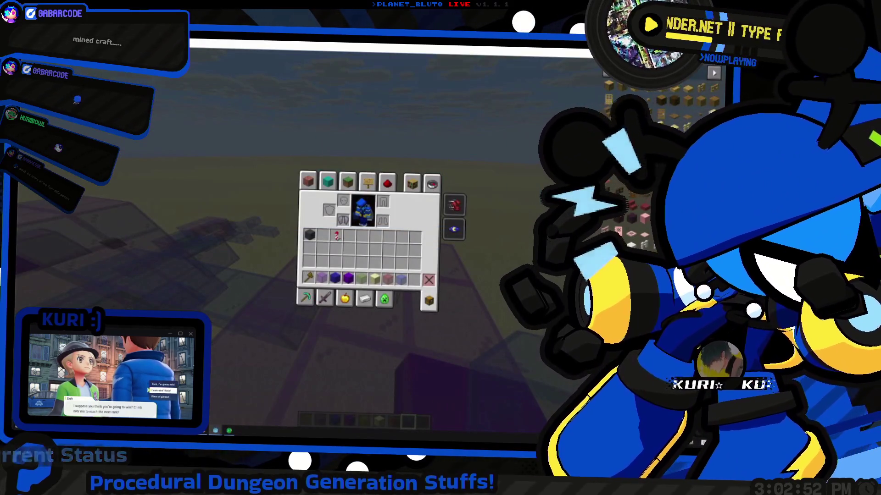
{"action": "key", "text": "alt+Tab"}
{"action": "scroll", "coordinate": [73, 287], "scroll_direction": "down", "scroll_amount": 5}
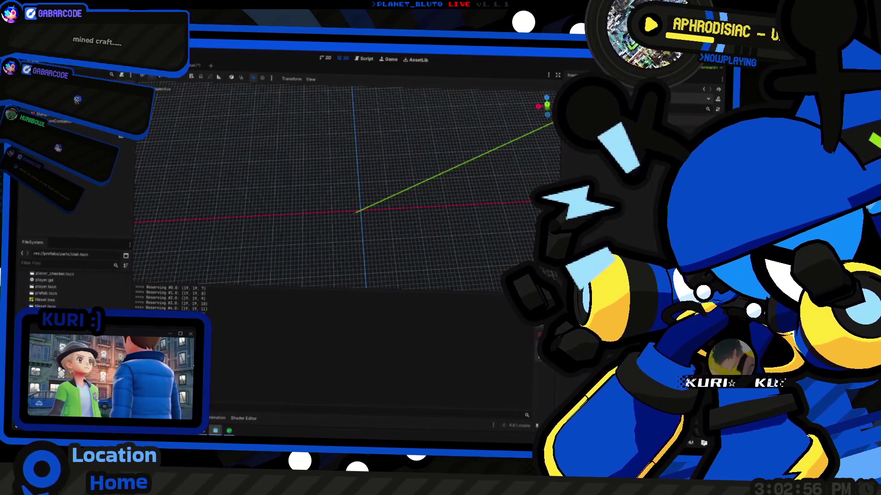
Scroll through the FileSystem dock to find and open the piece scene with the box node
{"action": "scroll", "coordinate": [73, 287], "scroll_direction": "up", "scroll_amount": 5}
{"action": "scroll", "coordinate": [73, 287], "scroll_direction": "up", "scroll_amount": 10}
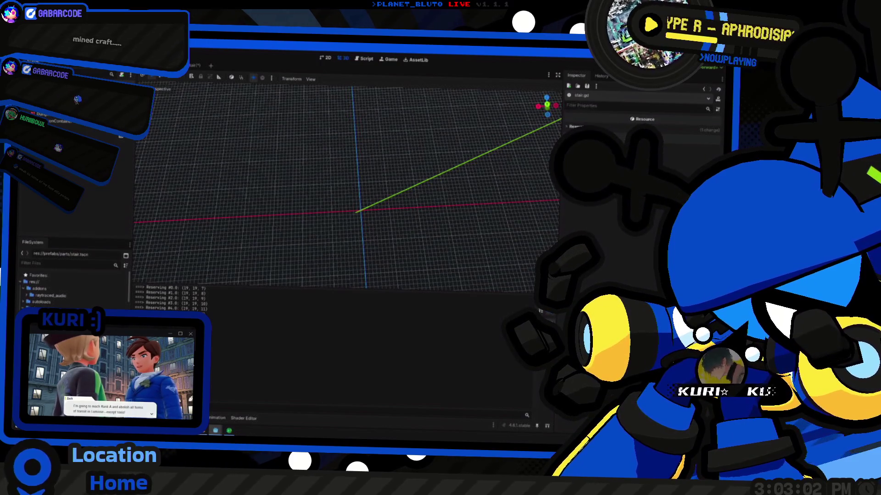
{"action": "scroll", "coordinate": [74, 286], "scroll_direction": "down", "scroll_amount": 15}
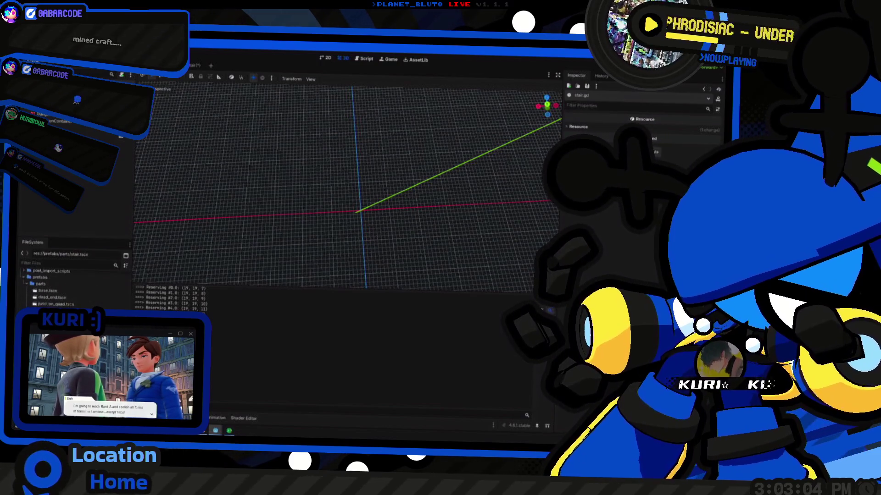
{"action": "scroll", "coordinate": [74, 287], "scroll_direction": "down", "scroll_amount": 2}
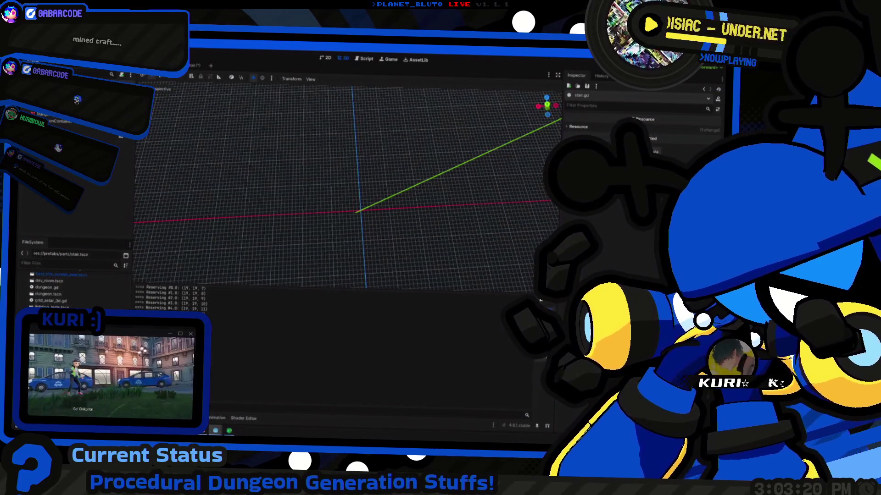
{"action": "scroll", "coordinate": [73, 289], "scroll_direction": "up", "scroll_amount": 5}
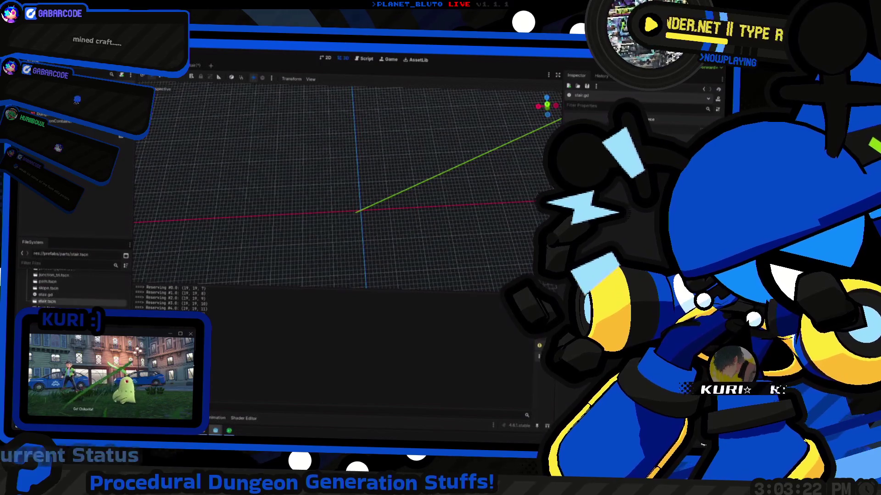
{"action": "scroll", "coordinate": [74, 289], "scroll_direction": "down", "scroll_amount": 3}
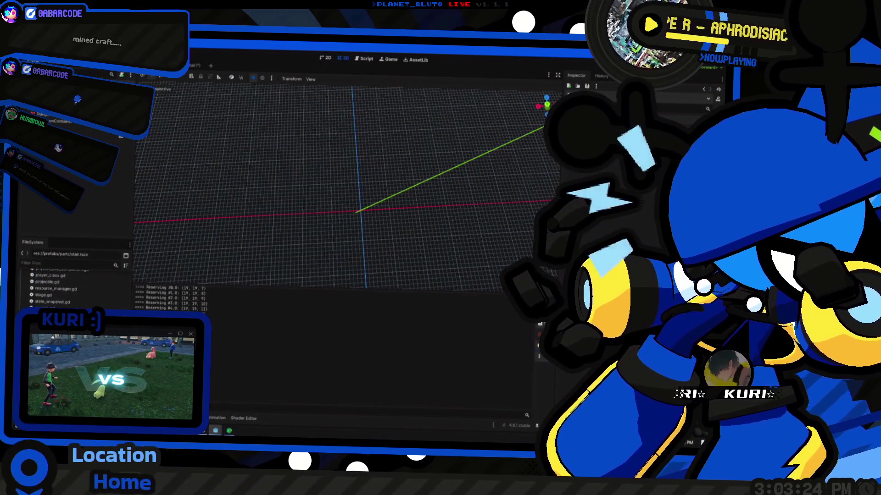
{"action": "scroll", "coordinate": [74, 289], "scroll_direction": "up", "scroll_amount": 5}
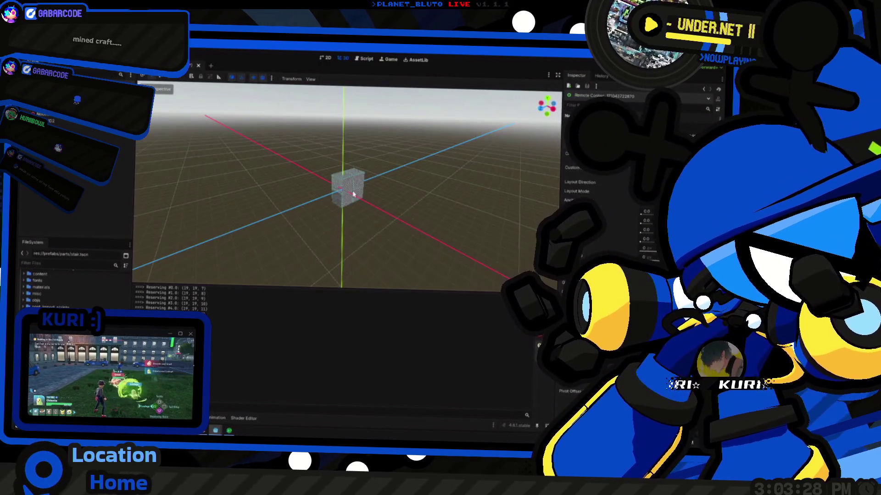
{"action": "left_click", "coordinate": [355, 200]}
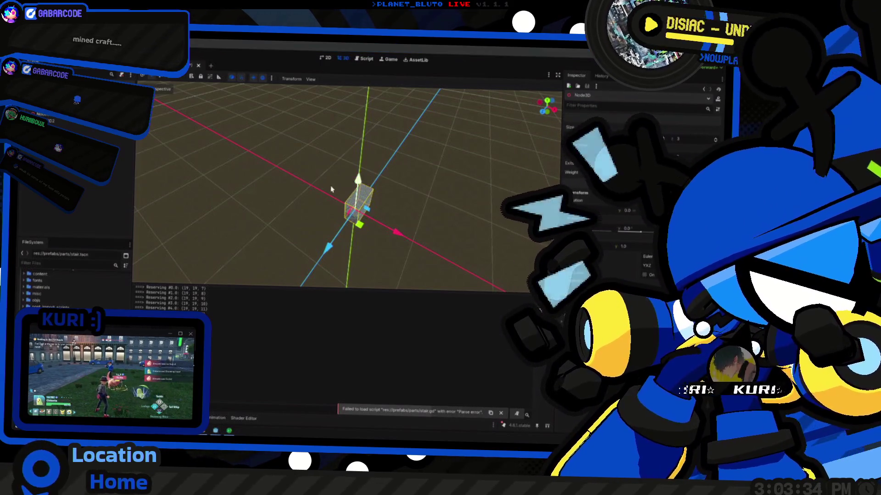
{"action": "left_click", "coordinate": [333, 153]}
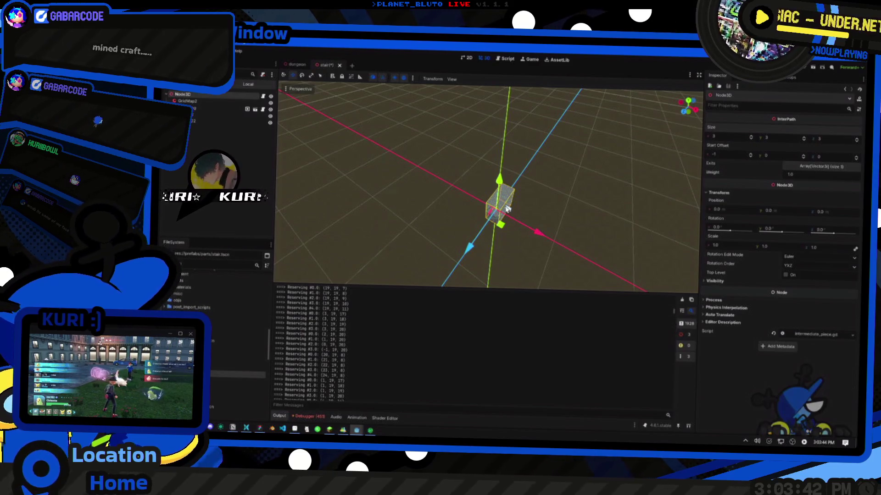
{"action": "middle_click", "coordinate": [489, 199]}
{"action": "left_click", "coordinate": [452, 210]}
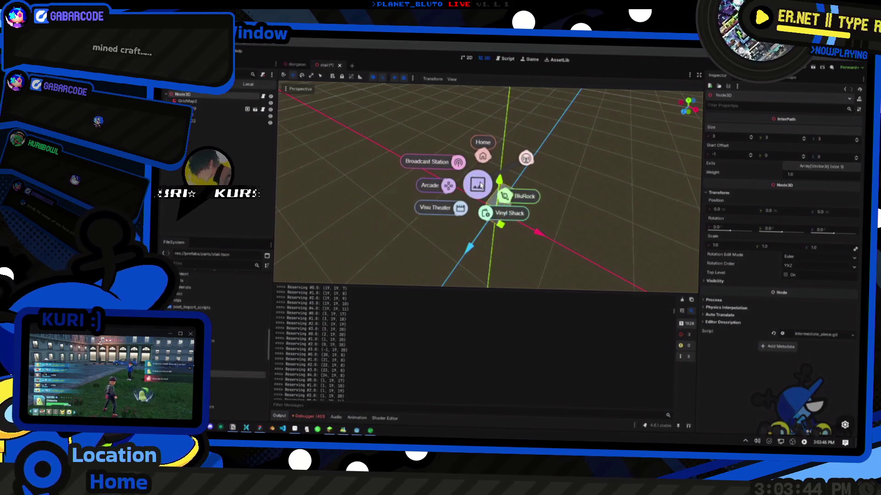
{"action": "left_click", "coordinate": [492, 109]}
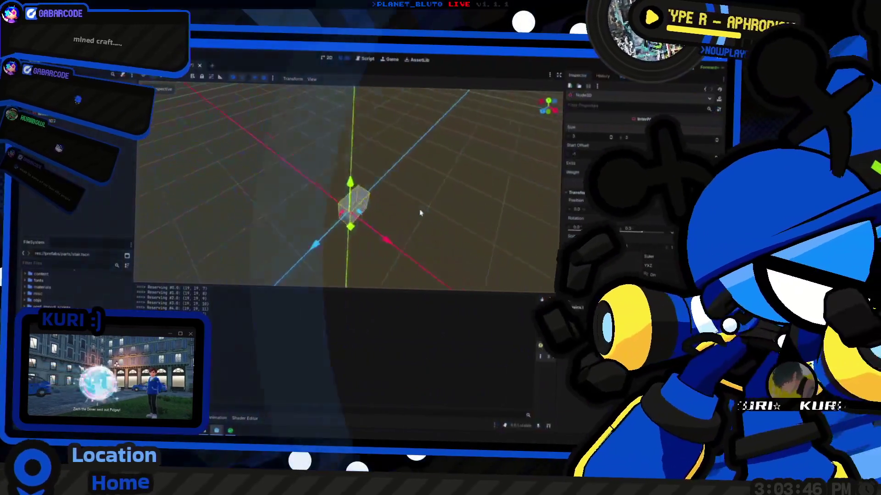
{"action": "scroll", "coordinate": [447, 218], "scroll_direction": "down", "scroll_amount": 2}
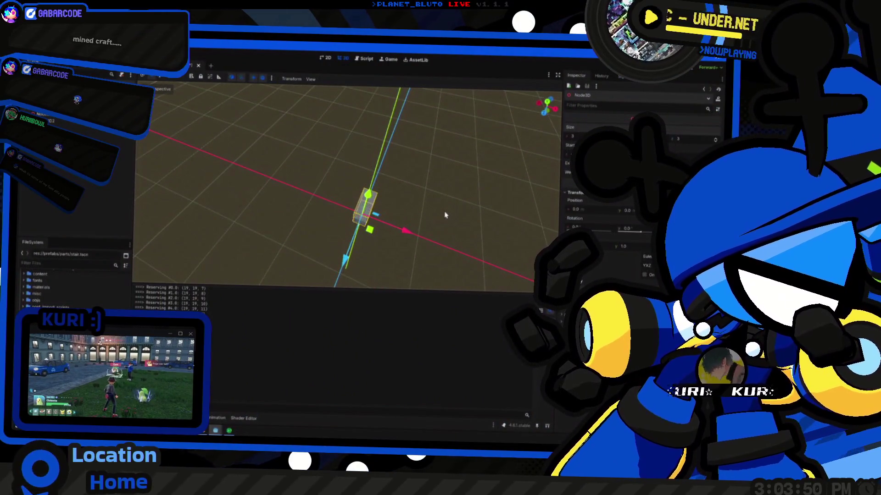
{"action": "scroll", "coordinate": [445, 215], "scroll_direction": "down", "scroll_amount": 2}
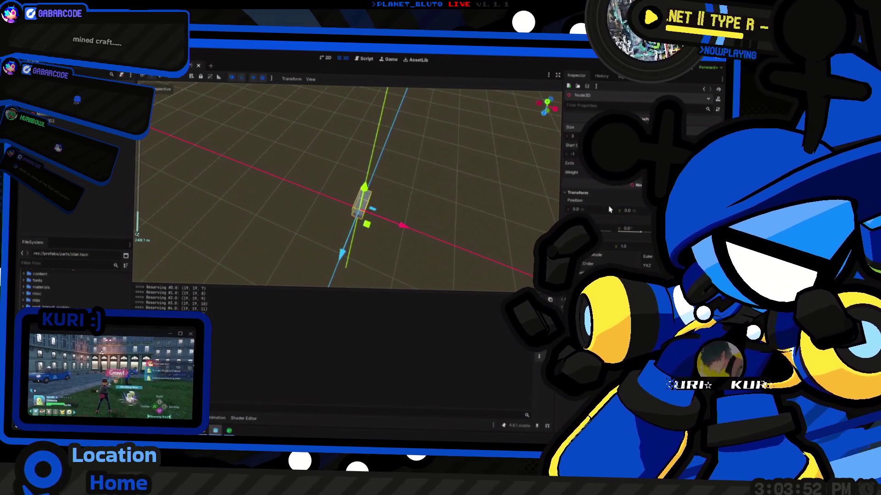
{"action": "scroll", "coordinate": [365, 218], "scroll_direction": "up", "scroll_amount": 5}
{"action": "mouse_move", "coordinate": [423, 200]}
{"action": "left_mouse_down"}
{"action": "mouse_move", "coordinate": [423, 210]}
{"action": "mouse_move", "coordinate": [406, 179]}
{"action": "mouse_move", "coordinate": [384, 167]}
{"action": "mouse_move", "coordinate": [331, 178]}
{"action": "mouse_move", "coordinate": [395, 231]}
{"action": "mouse_move", "coordinate": [398, 221]}
{"action": "left_mouse_up"}
{"action": "scroll", "coordinate": [331, 178], "scroll_direction": "up", "scroll_amount": 5}
{"action": "scroll", "coordinate": [345, 183], "scroll_direction": "down", "scroll_amount": 5}
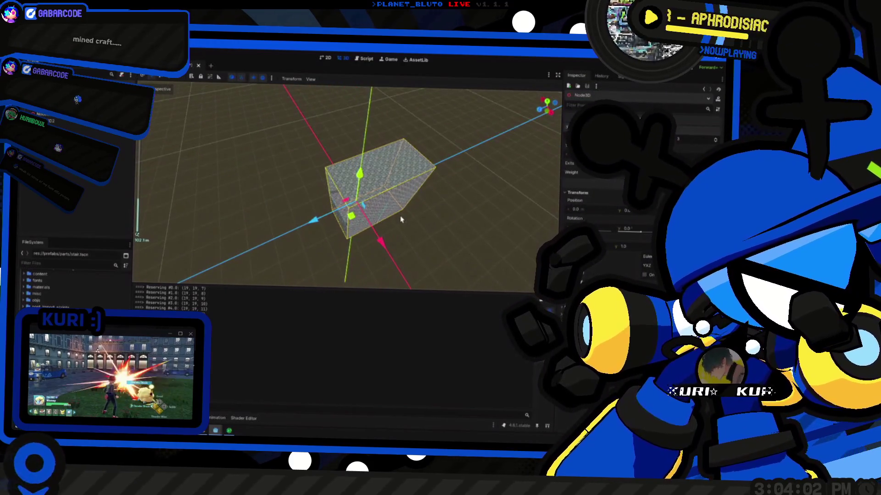
{"action": "scroll", "coordinate": [399, 219], "scroll_direction": "up", "scroll_amount": 3}
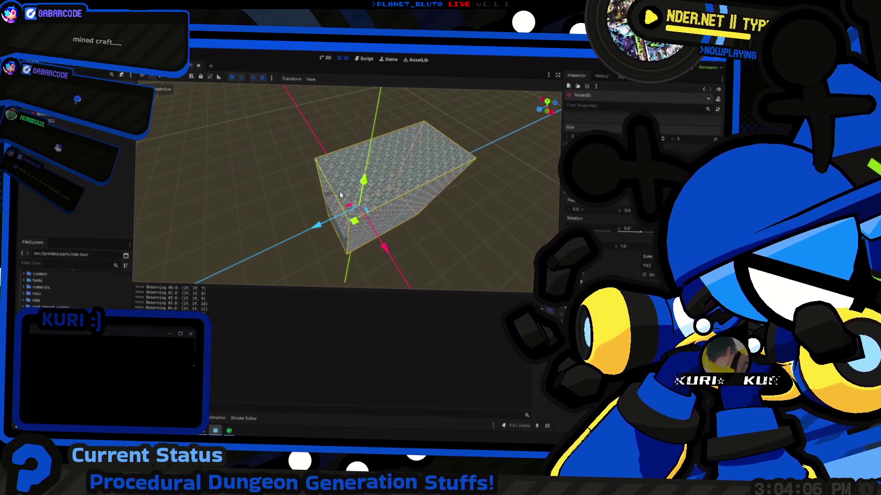
{"action": "mouse_move", "coordinate": [398, 221]}
{"action": "left_mouse_down"}
{"action": "mouse_move", "coordinate": [368, 206]}
{"action": "mouse_move", "coordinate": [410, 198]}
{"action": "mouse_move", "coordinate": [370, 193]}
{"action": "left_mouse_up"}
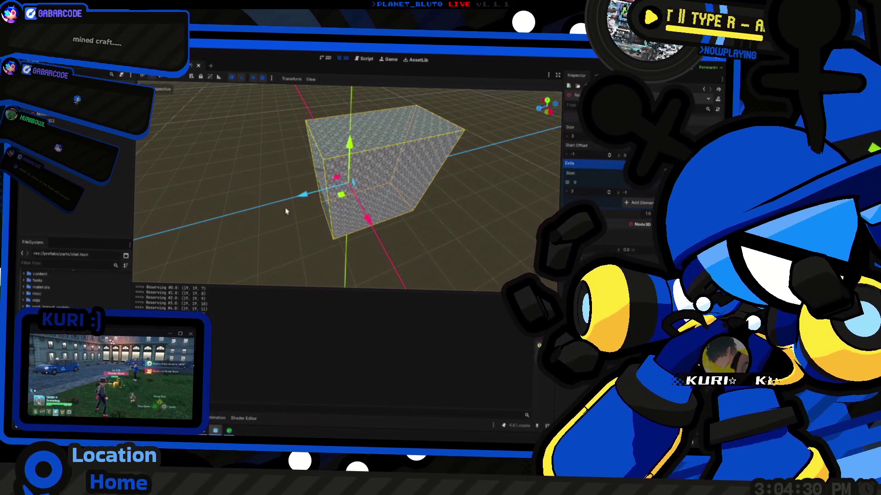
{"action": "mouse_move", "coordinate": [378, 238]}
{"action": "left_mouse_down"}
{"action": "mouse_move", "coordinate": [340, 193]}
{"action": "mouse_move", "coordinate": [488, 245]}
{"action": "left_mouse_up"}
{"action": "scroll", "coordinate": [318, 173], "scroll_direction": "down", "scroll_amount": 5}
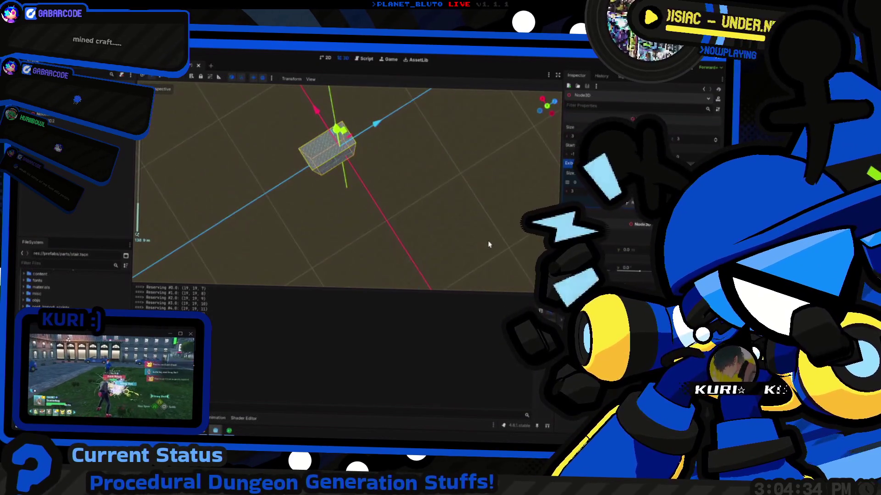
{"action": "left_click_drag", "start_coordinate": [261, 183], "coordinate": [218, 185]}
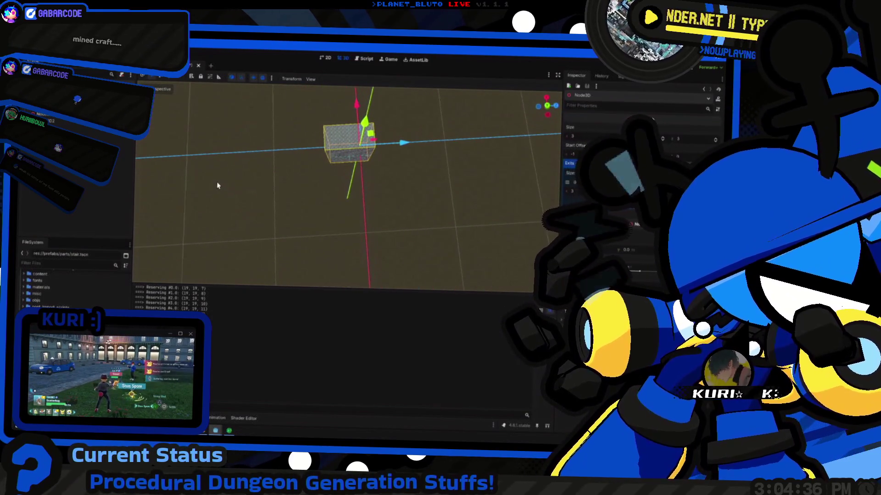
{"action": "mouse_move", "coordinate": [347, 193]}
{"action": "left_mouse_down"}
{"action": "mouse_move", "coordinate": [397, 194]}
{"action": "mouse_move", "coordinate": [423, 181]}
{"action": "left_mouse_up"}
{"action": "scroll", "coordinate": [367, 190], "scroll_direction": "up", "scroll_amount": 4}
{"action": "scroll", "coordinate": [367, 189], "scroll_direction": "down", "scroll_amount": 4}
{"action": "scroll", "coordinate": [367, 190], "scroll_direction": "up", "scroll_amount": 2}
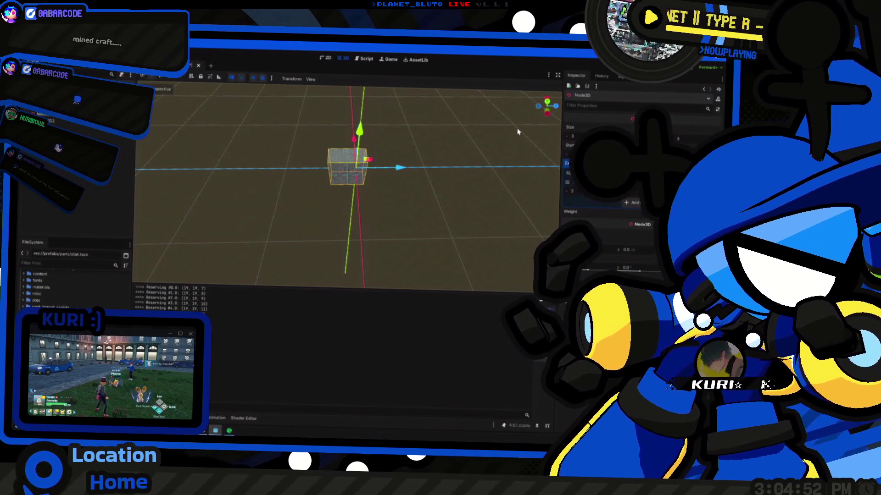
{"action": "mouse_move", "coordinate": [270, 140]}
{"action": "left_mouse_down"}
{"action": "mouse_move", "coordinate": [309, 164]}
{"action": "mouse_move", "coordinate": [335, 161]}
{"action": "left_mouse_up"}
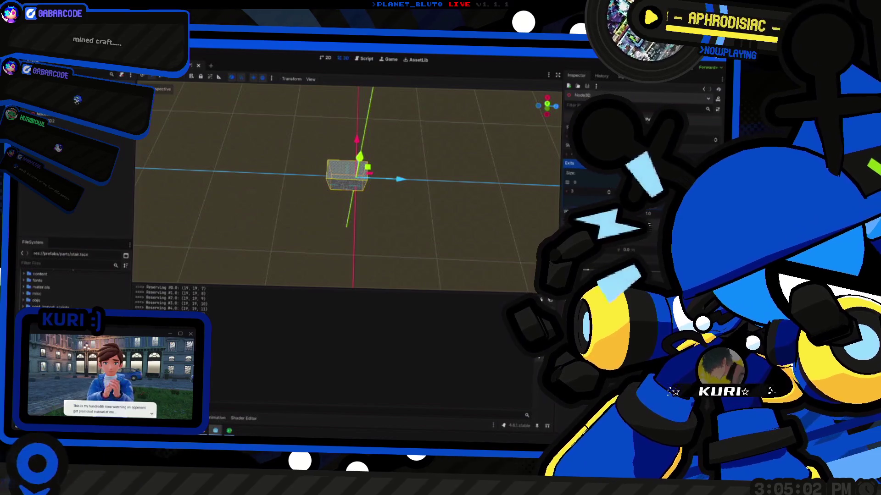
{"action": "key", "text": "e"}
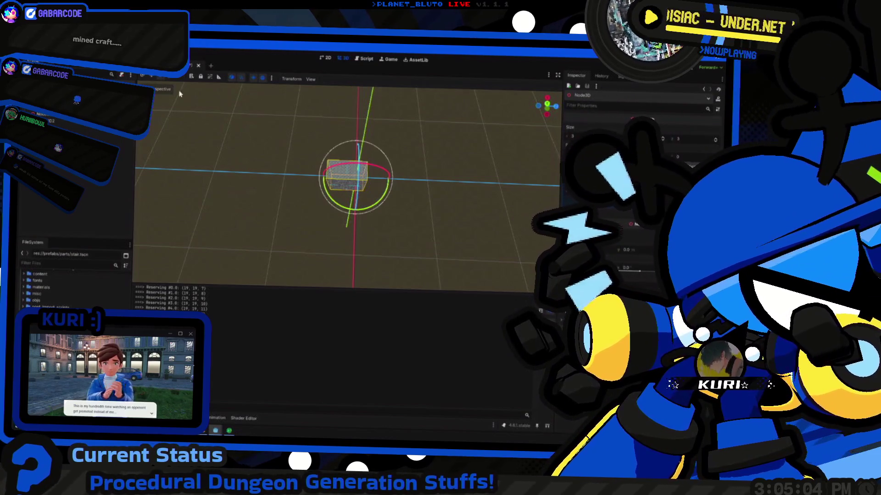
Rotate the box by -90 degrees and move it down and right in top view
{"action": "mouse_move", "coordinate": [362, 210]}
{"action": "left_mouse_down"}
{"action": "mouse_move", "coordinate": [310, 195]}
{"action": "mouse_move", "coordinate": [321, 168]}
{"action": "mouse_move", "coordinate": [391, 131]}
{"action": "left_mouse_up"}
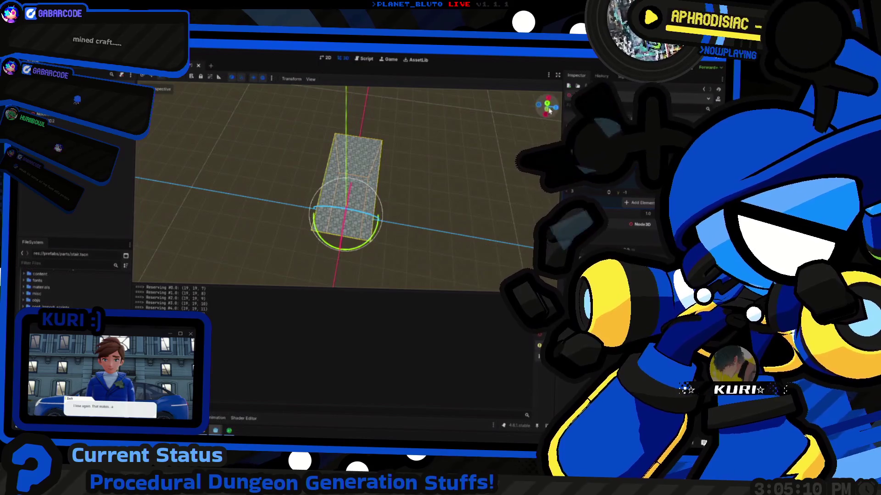
{"action": "left_click", "coordinate": [546, 105]}
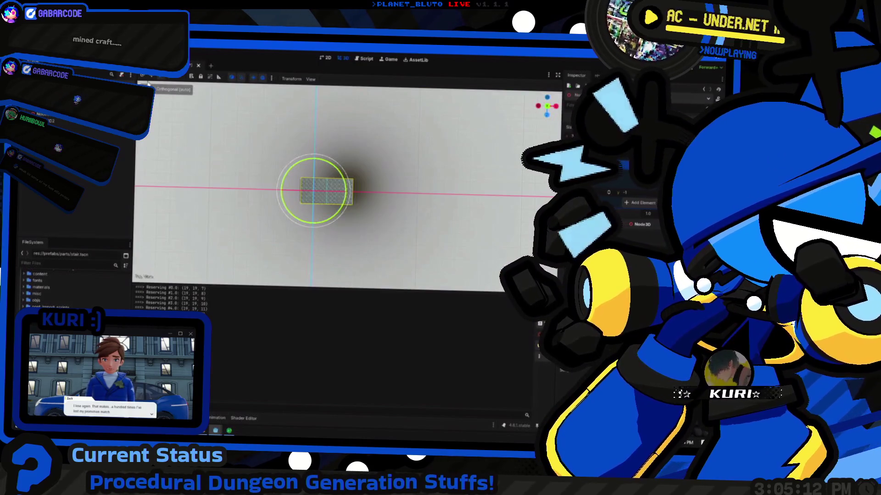
{"action": "key", "text": "w"}
{"action": "left_click_drag", "start_coordinate": [302, 202], "coordinate": [312, 221]}
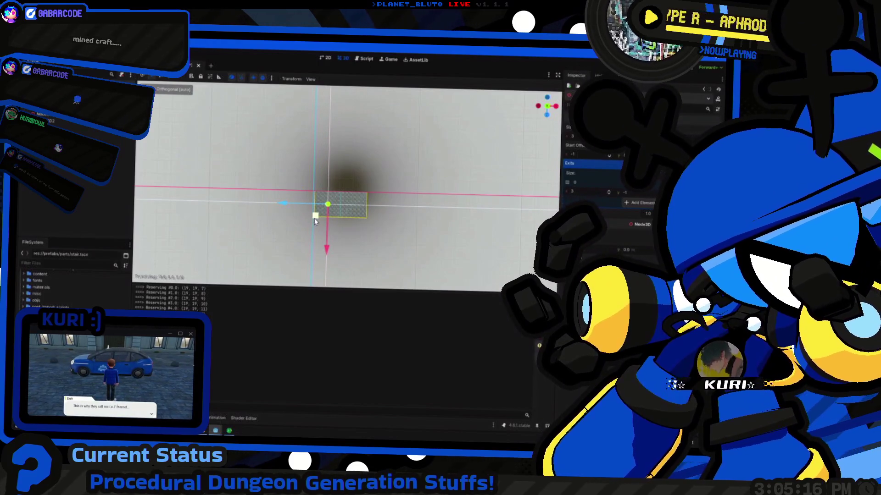
Orbit and zoom around the box to check its new placement from several angles
{"action": "mouse_move", "coordinate": [292, 211]}
{"action": "left_mouse_down"}
{"action": "mouse_move", "coordinate": [389, 124]}
{"action": "mouse_move", "coordinate": [361, 151]}
{"action": "mouse_move", "coordinate": [357, 107]}
{"action": "left_mouse_up"}
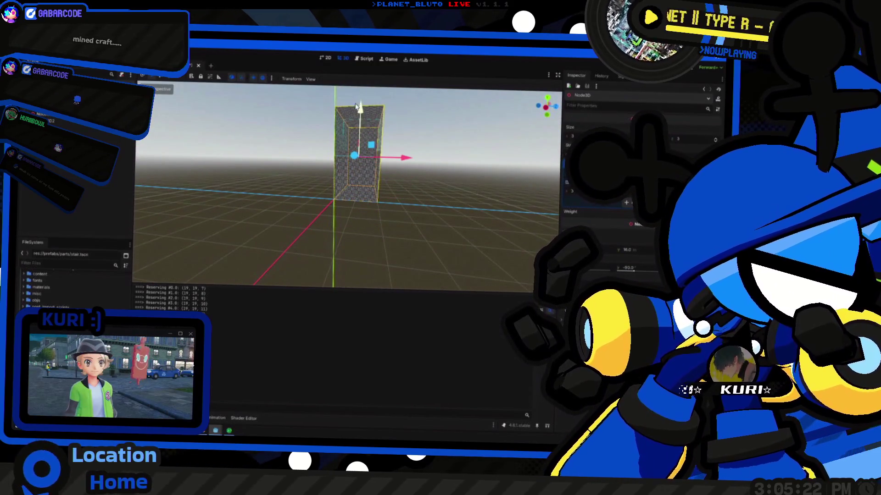
{"action": "mouse_move", "coordinate": [270, 187]}
{"action": "left_mouse_down"}
{"action": "mouse_move", "coordinate": [295, 145]}
{"action": "mouse_move", "coordinate": [311, 147]}
{"action": "mouse_move", "coordinate": [359, 192]}
{"action": "mouse_move", "coordinate": [302, 206]}
{"action": "mouse_move", "coordinate": [281, 198]}
{"action": "mouse_move", "coordinate": [251, 227]}
{"action": "mouse_move", "coordinate": [235, 226]}
{"action": "mouse_move", "coordinate": [218, 198]}
{"action": "mouse_move", "coordinate": [238, 189]}
{"action": "mouse_move", "coordinate": [346, 182]}
{"action": "mouse_move", "coordinate": [284, 202]}
{"action": "mouse_move", "coordinate": [248, 174]}
{"action": "mouse_move", "coordinate": [252, 158]}
{"action": "mouse_move", "coordinate": [287, 171]}
{"action": "mouse_move", "coordinate": [259, 179]}
{"action": "mouse_move", "coordinate": [321, 183]}
{"action": "mouse_move", "coordinate": [299, 183]}
{"action": "mouse_move", "coordinate": [360, 204]}
{"action": "left_mouse_up"}
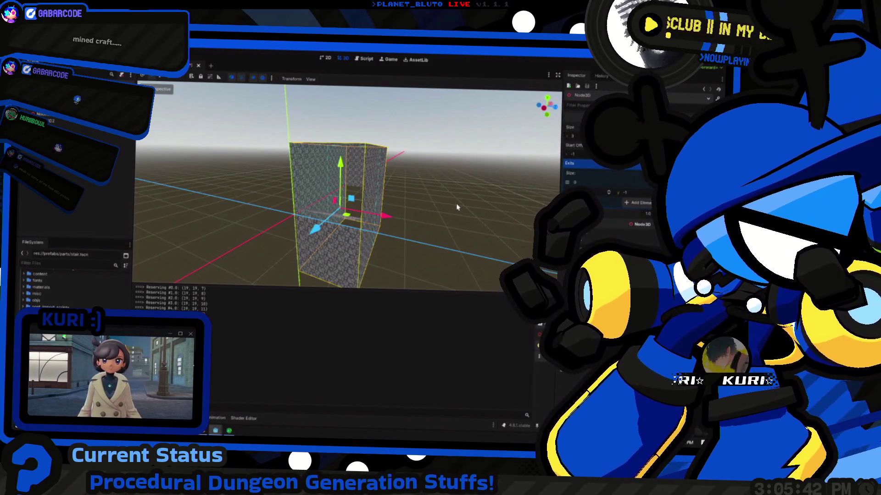
{"action": "mouse_move", "coordinate": [369, 206]}
{"action": "left_mouse_down"}
{"action": "mouse_move", "coordinate": [416, 207]}
{"action": "mouse_move", "coordinate": [387, 222]}
{"action": "left_mouse_up"}
{"action": "scroll", "coordinate": [390, 206], "scroll_direction": "down", "scroll_amount": 3}
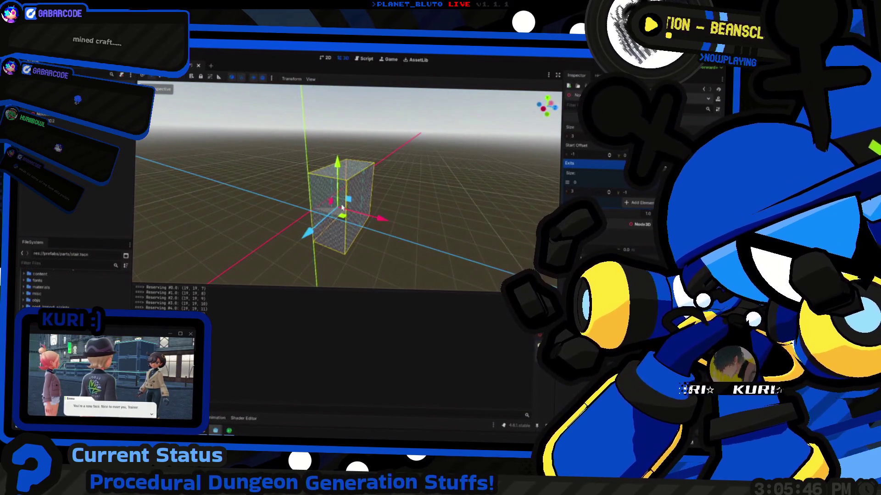
{"action": "left_click_drag", "start_coordinate": [310, 203], "coordinate": [343, 201]}
{"action": "mouse_move", "coordinate": [400, 206]}
{"action": "left_mouse_down"}
{"action": "mouse_move", "coordinate": [312, 193]}
{"action": "mouse_move", "coordinate": [424, 208]}
{"action": "mouse_move", "coordinate": [286, 175]}
{"action": "mouse_move", "coordinate": [443, 205]}
{"action": "left_mouse_up"}
{"action": "scroll", "coordinate": [422, 205], "scroll_direction": "up", "scroll_amount": 3}
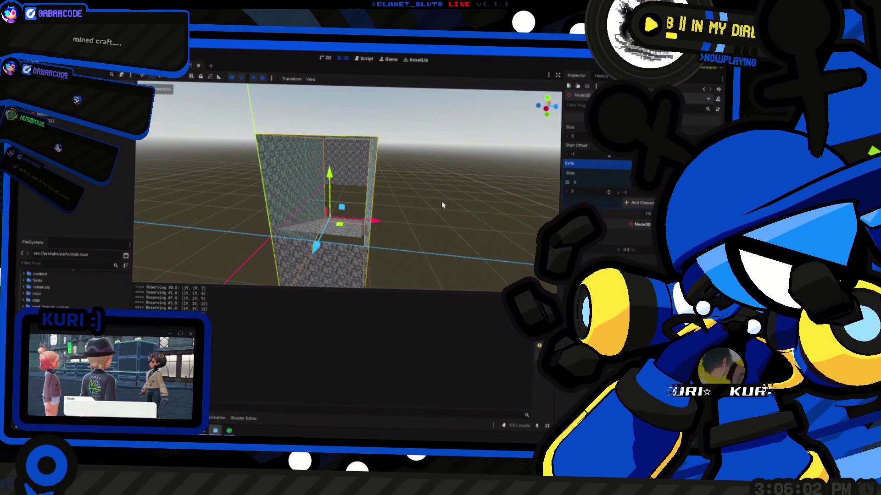
{"action": "scroll", "coordinate": [442, 205], "scroll_direction": "down", "scroll_amount": 3}
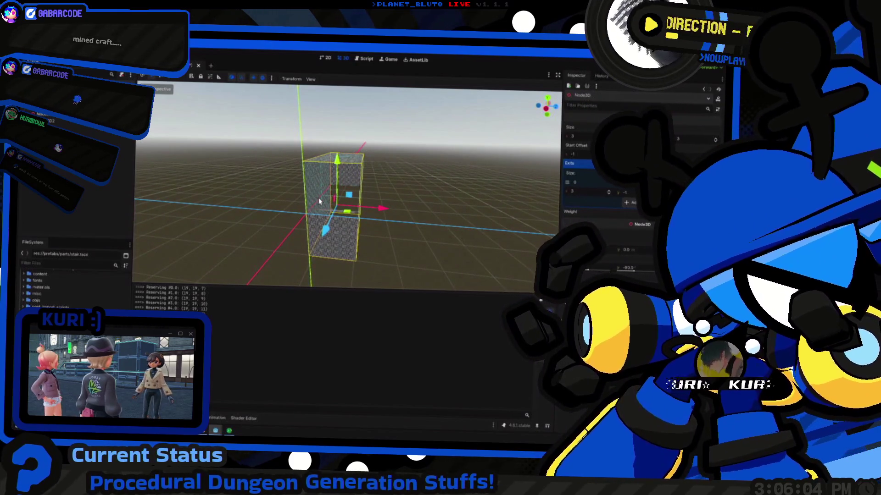
{"action": "key", "text": "alt+Tab"}
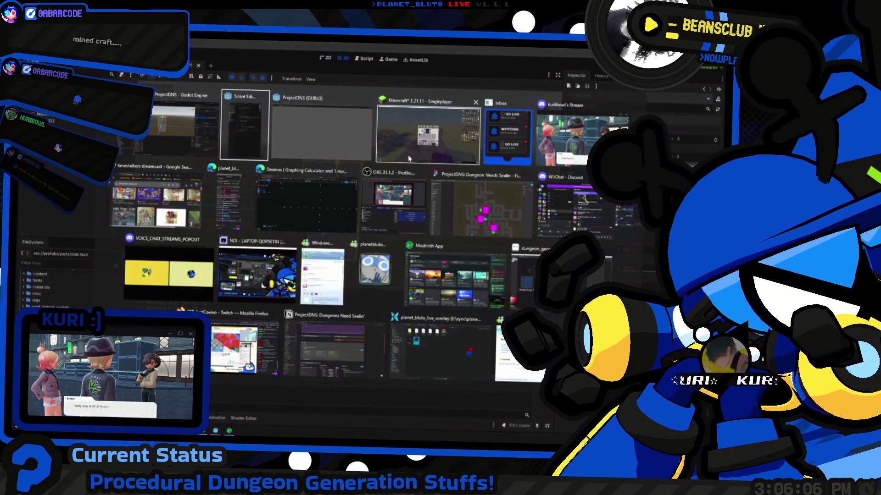
Return to Godot, orbit the rotated box, then look up the PackedScene help page
{"action": "key", "text": "Escape"}
{"action": "mouse_move", "coordinate": [318, 178]}
{"action": "left_mouse_down"}
{"action": "mouse_move", "coordinate": [285, 196]}
{"action": "mouse_move", "coordinate": [436, 202]}
{"action": "left_mouse_up"}
{"action": "key", "text": "alt+Tab"}
{"action": "key", "text": "Down"}
{"action": "key", "text": "Down"}
{"action": "key", "text": "Down"}
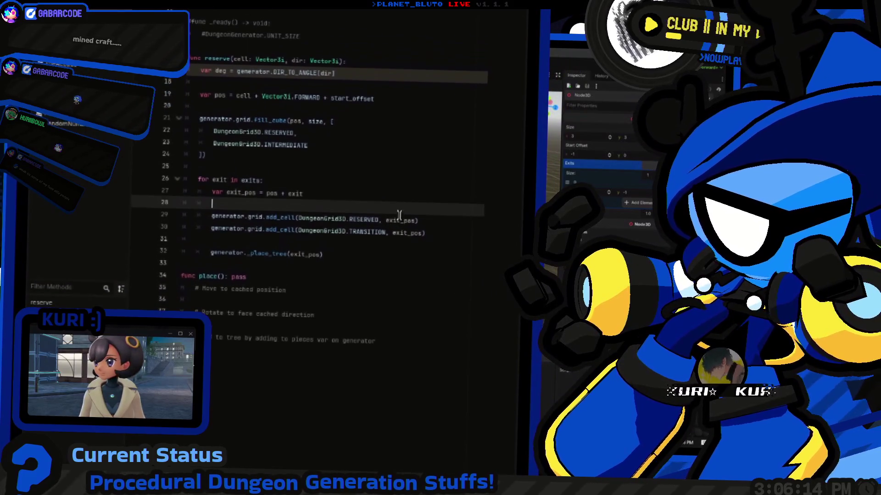
{"action": "key", "text": "ctrl+F2"}
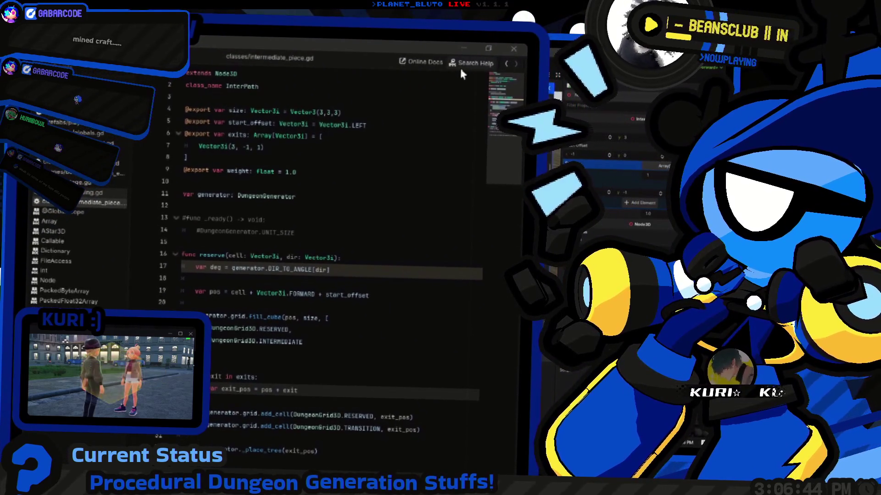
{"action": "key", "text": "Return"}
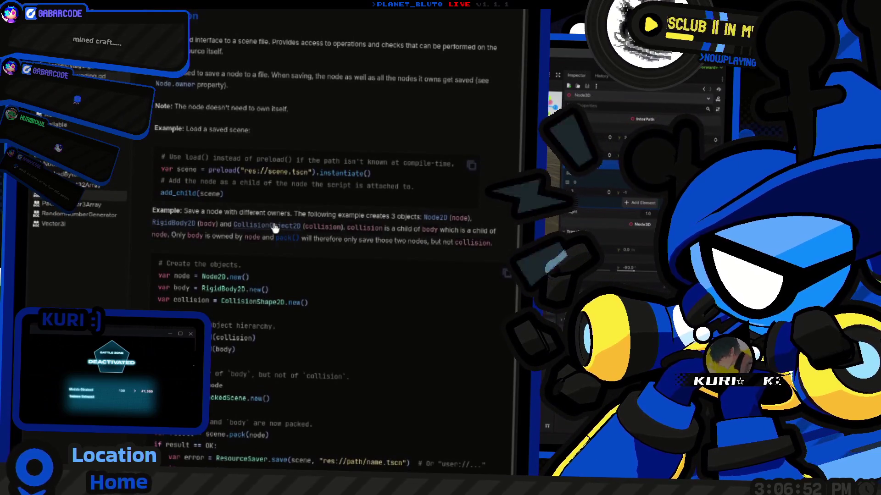
Follow the PackedScene docs to SceneState and read the get_node_path method description
{"action": "scroll", "coordinate": [372, 253], "scroll_direction": "down", "scroll_amount": 10}
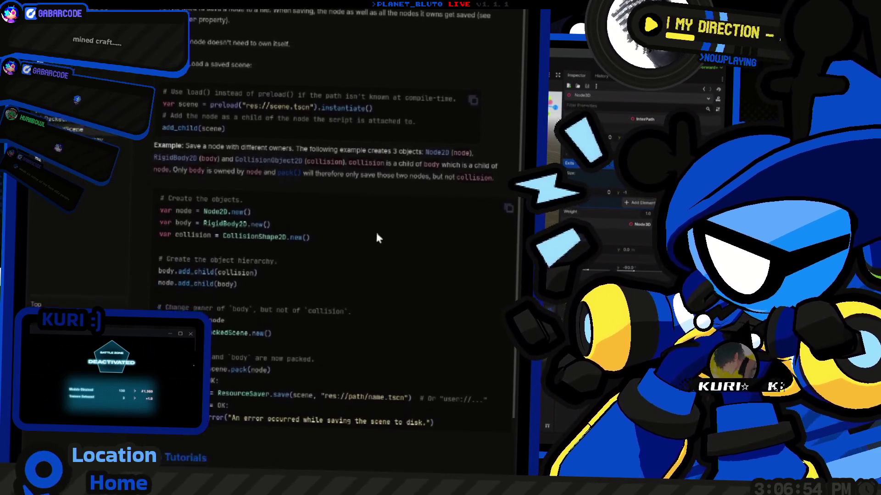
{"action": "left_click", "coordinate": [175, 212]}
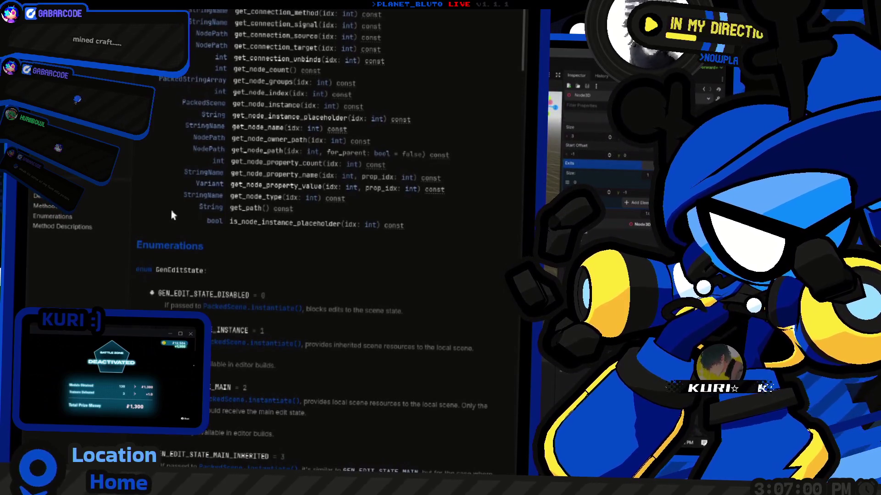
{"action": "left_click", "coordinate": [292, 220]}
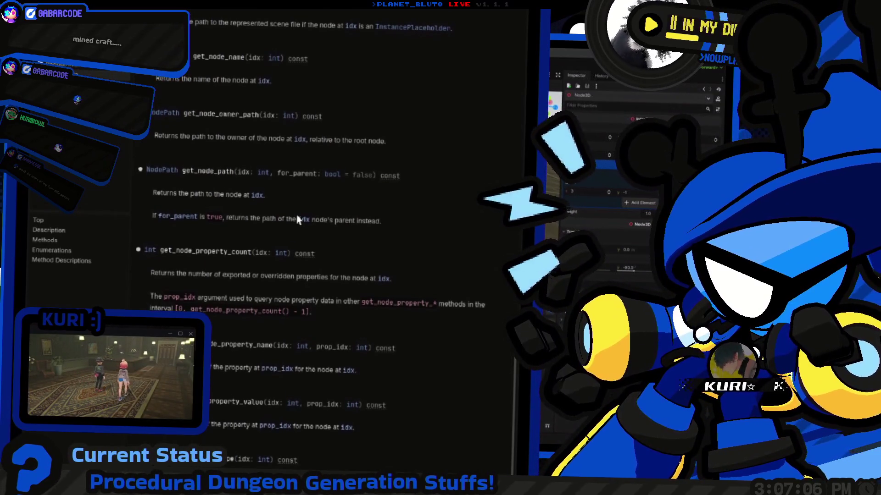
{"action": "scroll", "coordinate": [298, 221], "scroll_direction": "down", "scroll_amount": 5}
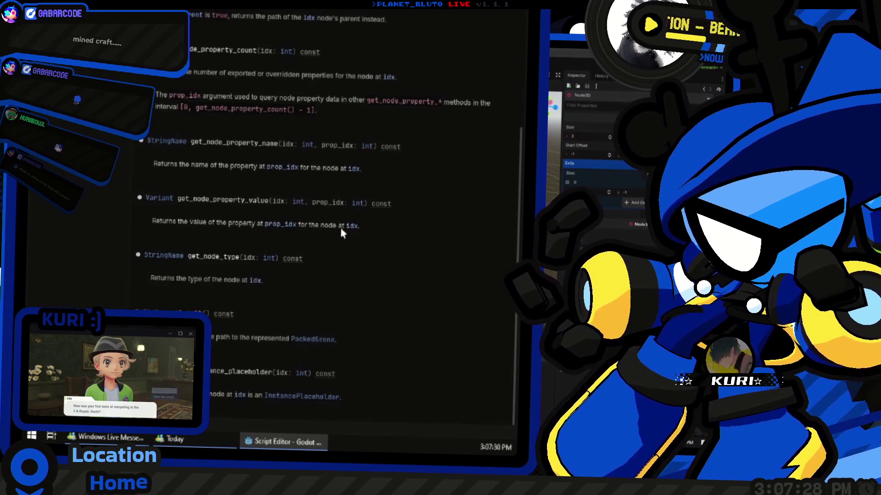
{"action": "scroll", "coordinate": [340, 229], "scroll_direction": "up", "scroll_amount": 5}
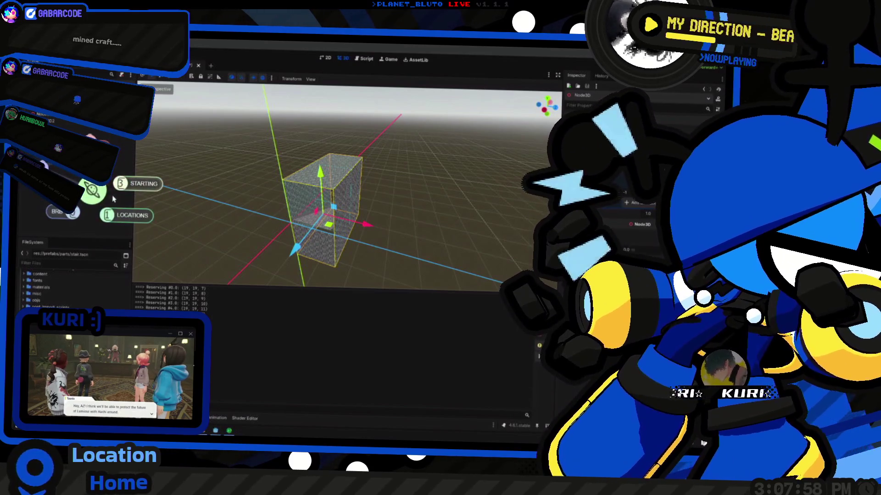
{"action": "left_click", "coordinate": [63, 212]}
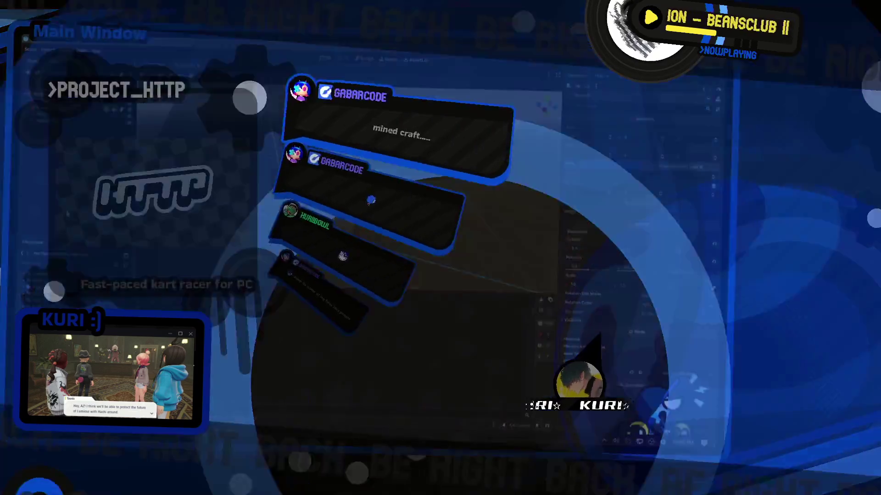
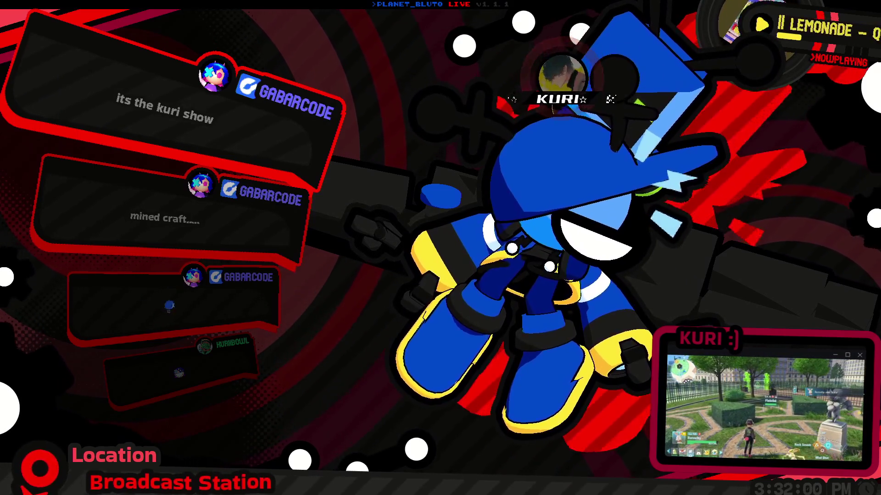
Close the Minecraft inventory and switch the stream layout to the Arcade scene
{"action": "key", "text": "e"}
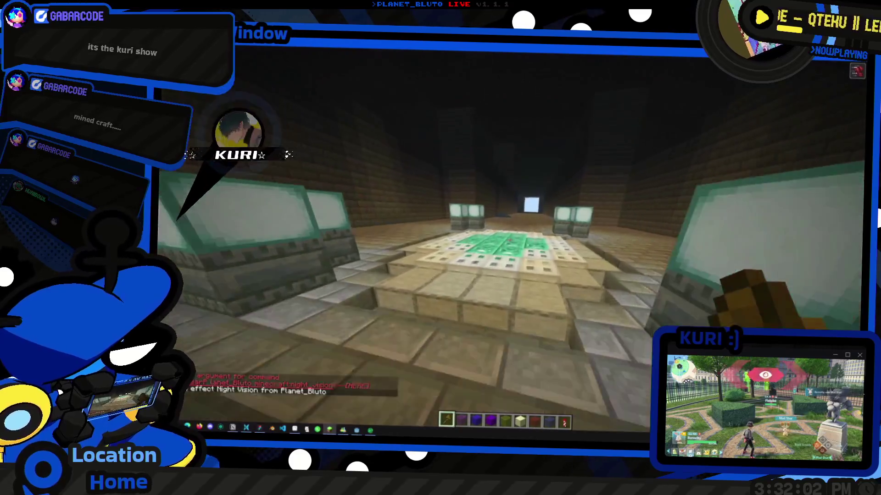
{"action": "left_click", "coordinate": [481, 246]}
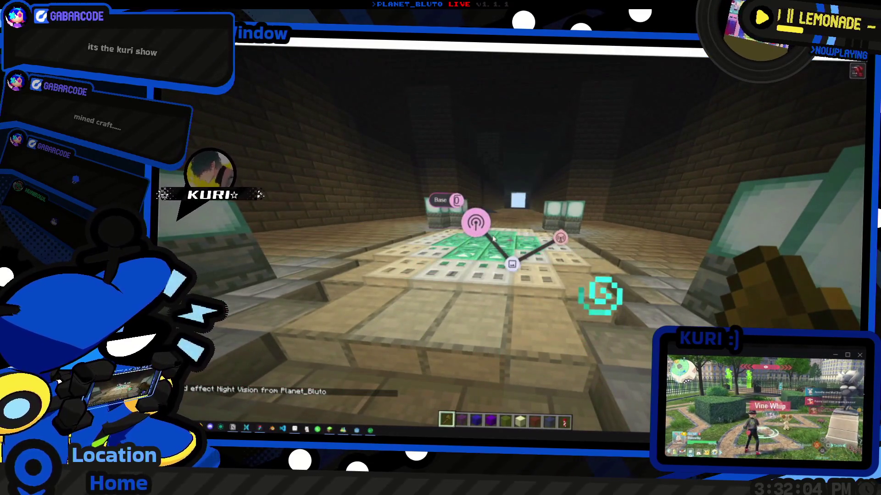
{"action": "left_click", "coordinate": [444, 238]}
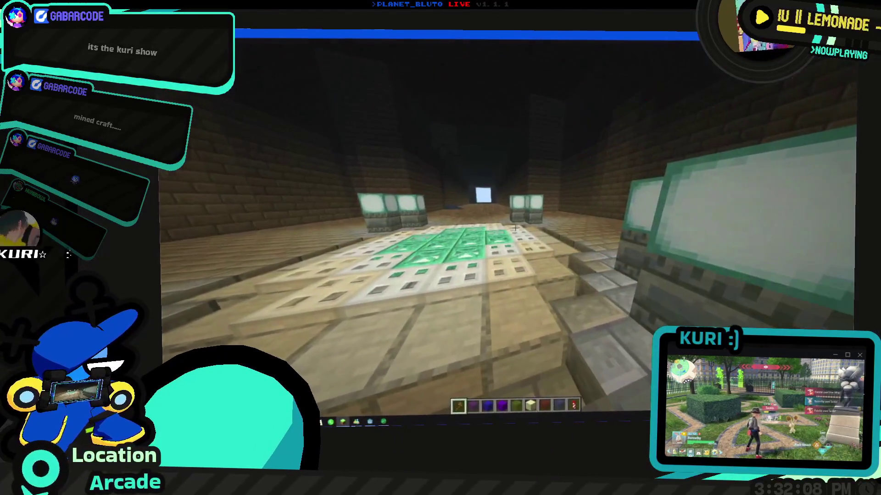
Walk out of the green-tiled room down the brick corridor in third-person view
{"action": "key", "text": "e"}
{"action": "key", "text": "e"}
{"action": "key", "text": "w"}
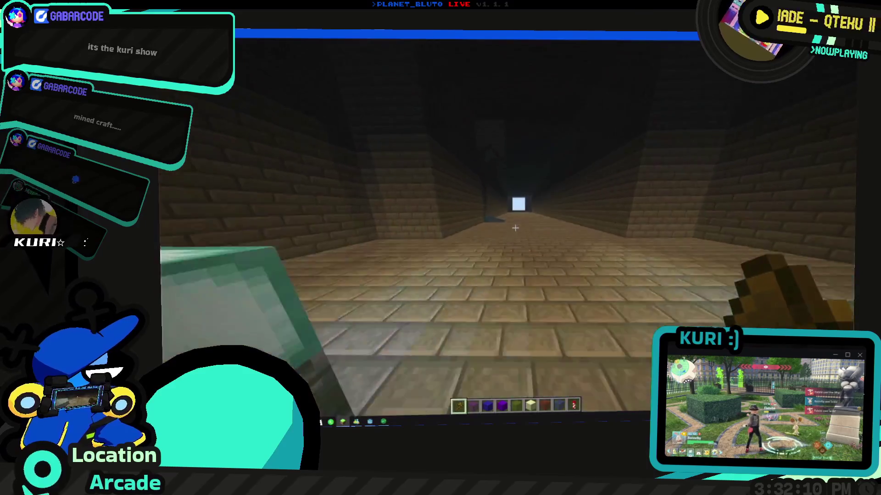
{"action": "key", "text": "F5"}
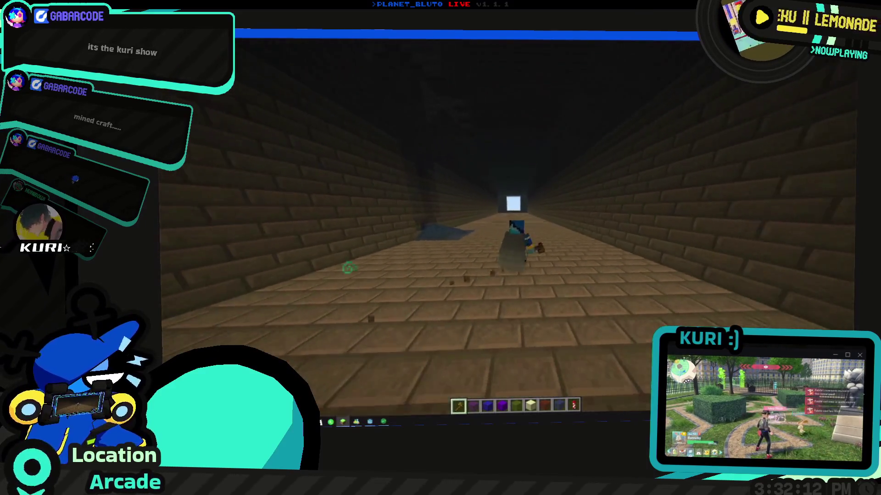
{"action": "key", "text": "w"}
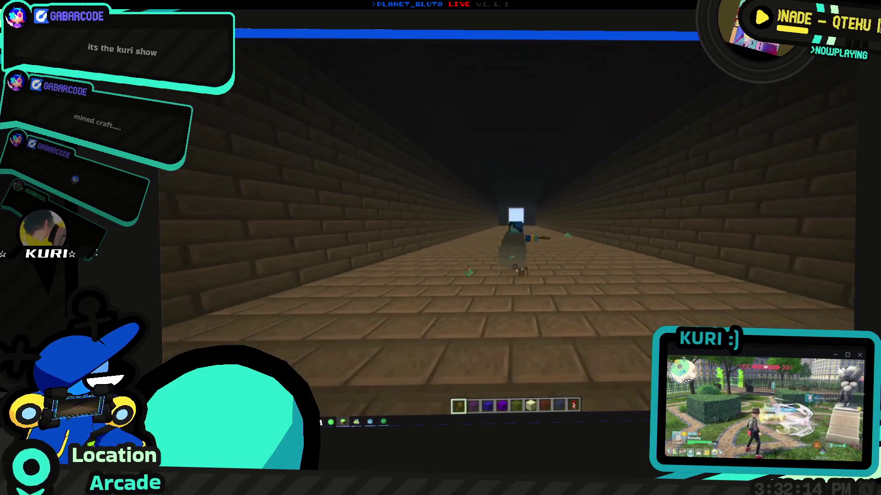
{"action": "key", "text": "d"}
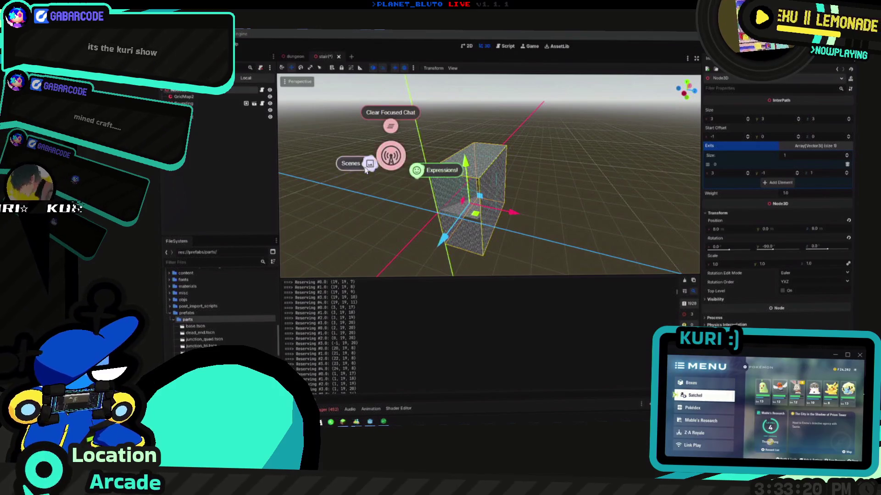
Switch the stream layout to the coding status scene and scroll through the Path class script
{"action": "left_click", "coordinate": [349, 149]}
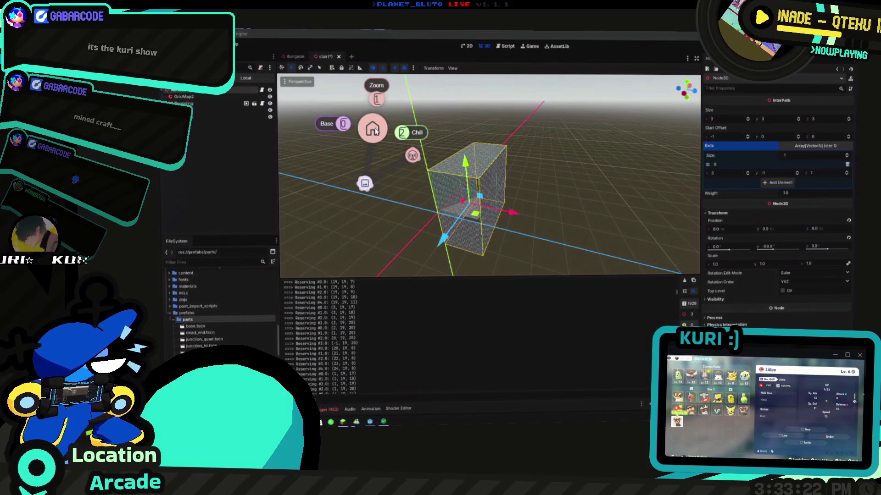
{"action": "left_click", "coordinate": [339, 124]}
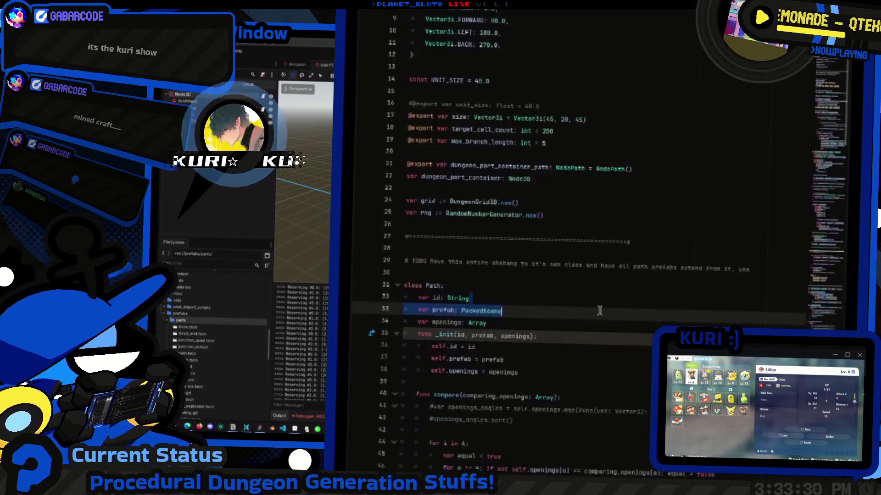
{"action": "scroll", "coordinate": [635, 219], "scroll_direction": "down", "scroll_amount": 5}
{"action": "scroll", "coordinate": [611, 236], "scroll_direction": "up", "scroll_amount": 1}
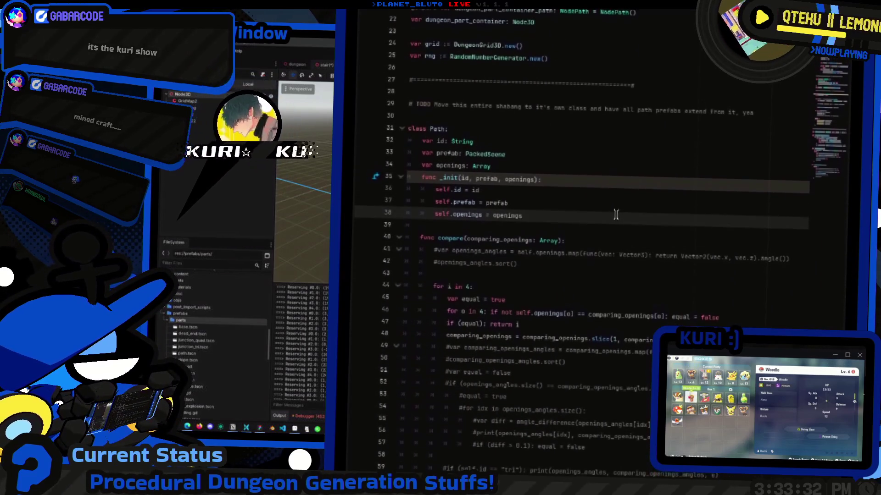
{"action": "scroll", "coordinate": [596, 210], "scroll_direction": "up", "scroll_amount": 1}
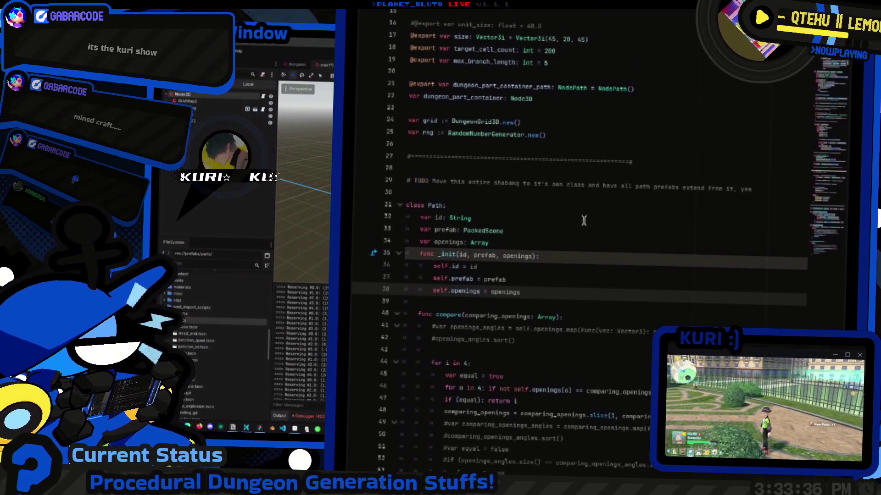
Back in the editor, load content_library.gd into the Inspector from the Select Resource dialog
{"action": "key", "text": "alt+Tab"}
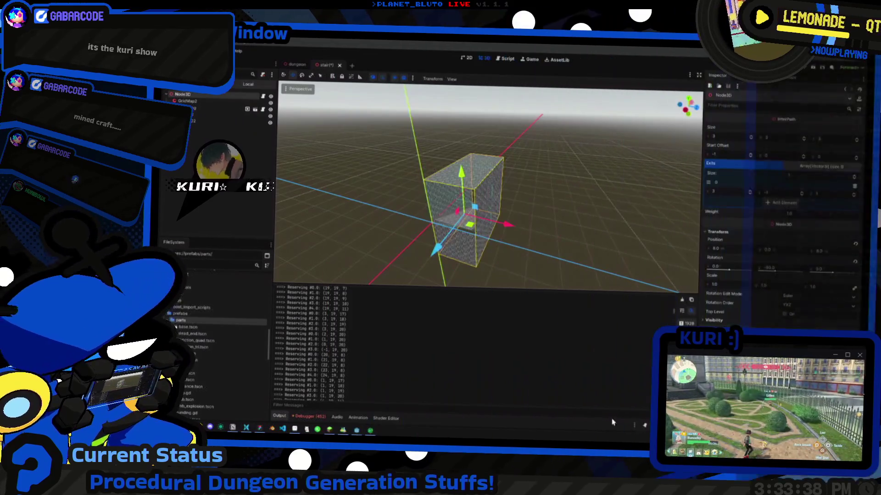
{"action": "mouse_move", "coordinate": [246, 427]}
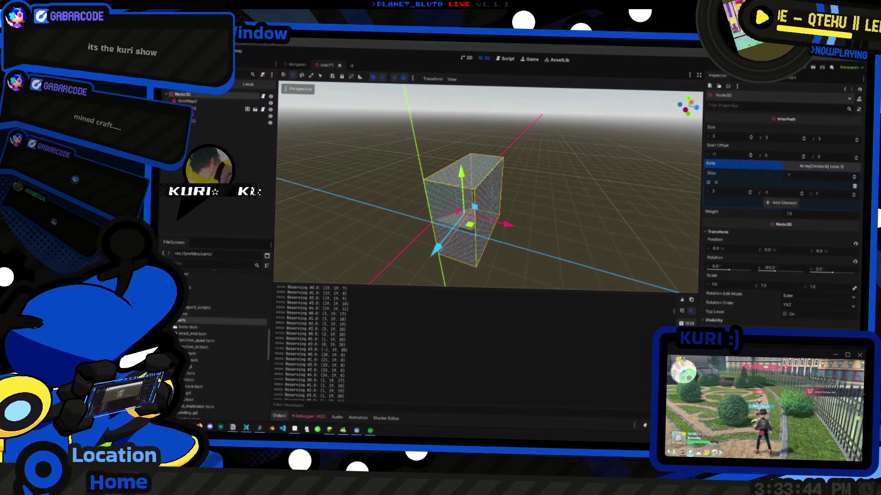
{"action": "left_click", "coordinate": [282, 429]}
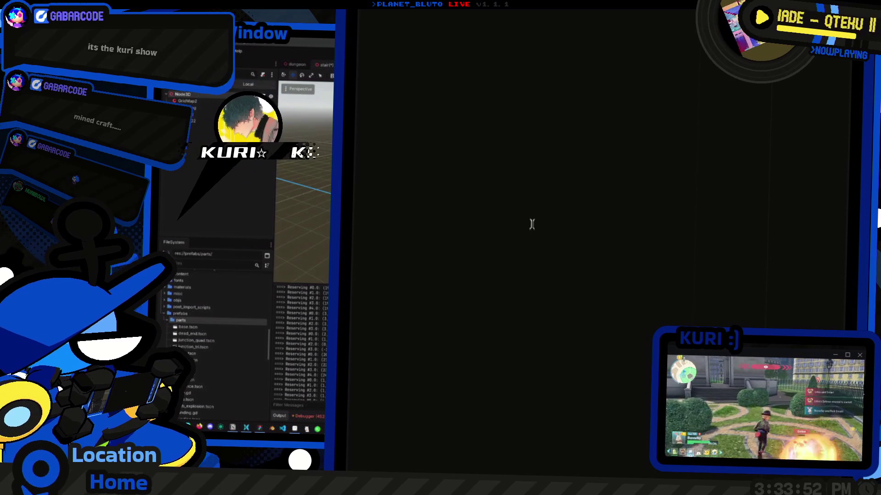
{"action": "double_click", "coordinate": [536, 193]}
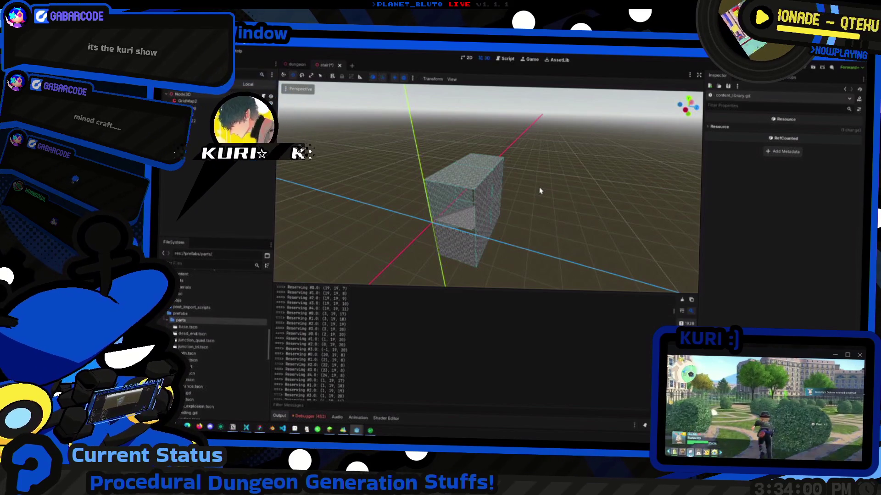
{"action": "key", "text": "alt+Tab"}
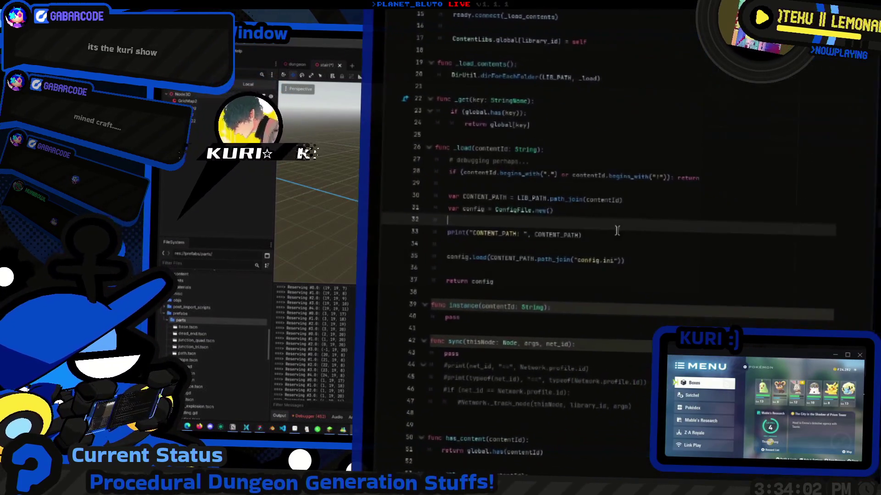
{"action": "left_click", "coordinate": [617, 211]}
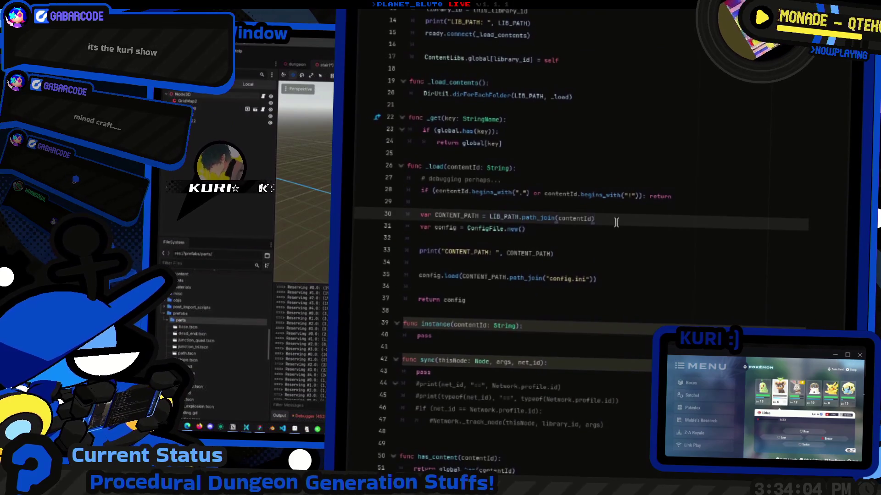
{"action": "key", "text": "Down"}
{"action": "scroll", "coordinate": [610, 248], "scroll_direction": "down", "scroll_amount": 3}
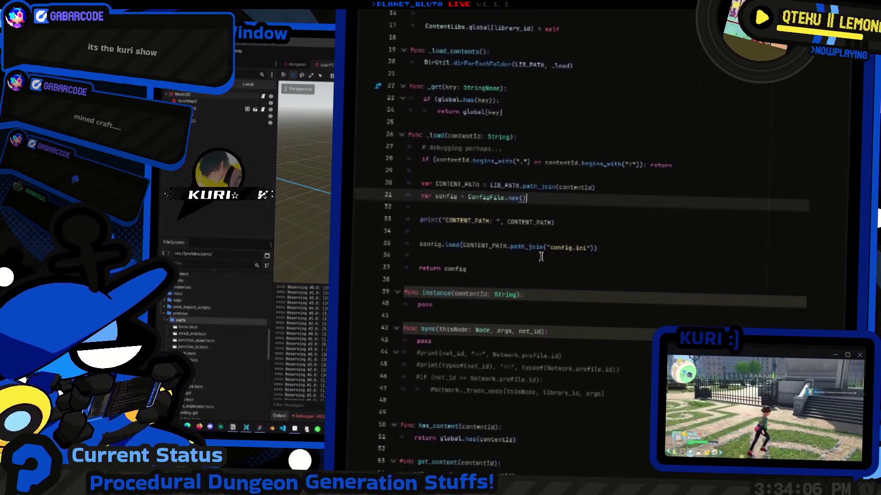
{"action": "left_click", "coordinate": [485, 222]}
{"action": "scroll", "coordinate": [505, 220], "scroll_direction": "up", "scroll_amount": 4}
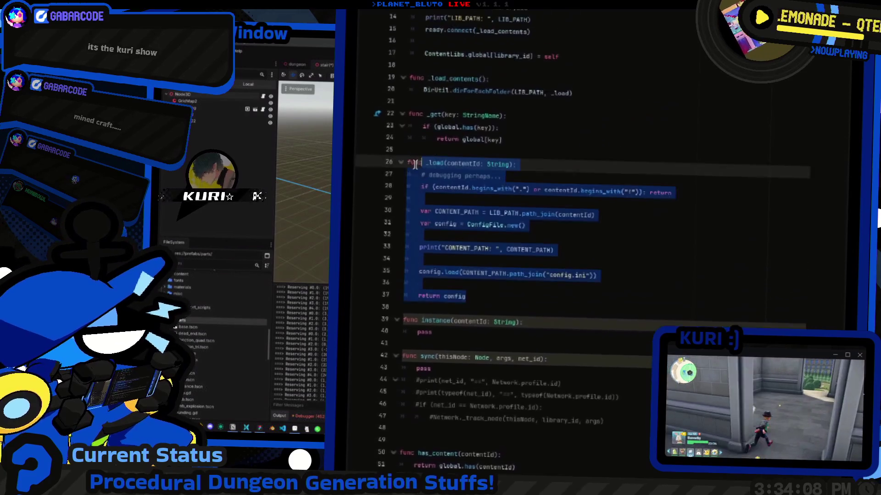
{"action": "left_click", "coordinate": [401, 207], "text": "shift"}
{"action": "scroll", "coordinate": [458, 216], "scroll_direction": "down", "scroll_amount": 4}
{"action": "left_click", "coordinate": [490, 217]}
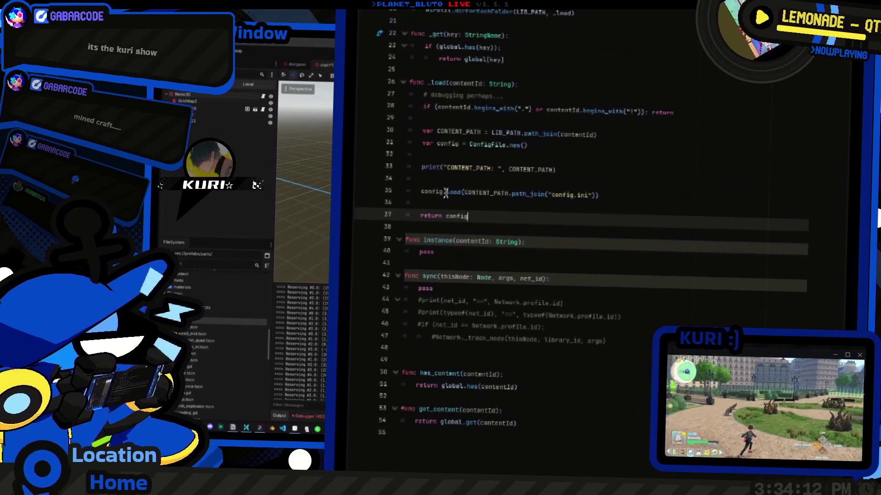
{"action": "scroll", "coordinate": [467, 216], "scroll_direction": "up", "scroll_amount": 4}
{"action": "left_click", "coordinate": [407, 214], "text": "shift"}
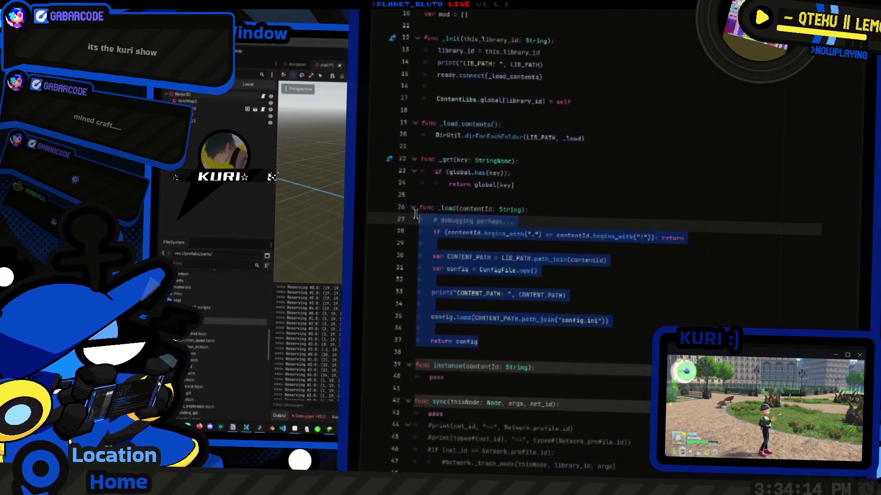
{"action": "scroll", "coordinate": [547, 227], "scroll_direction": "down", "scroll_amount": 3}
{"action": "key", "text": "Right"}
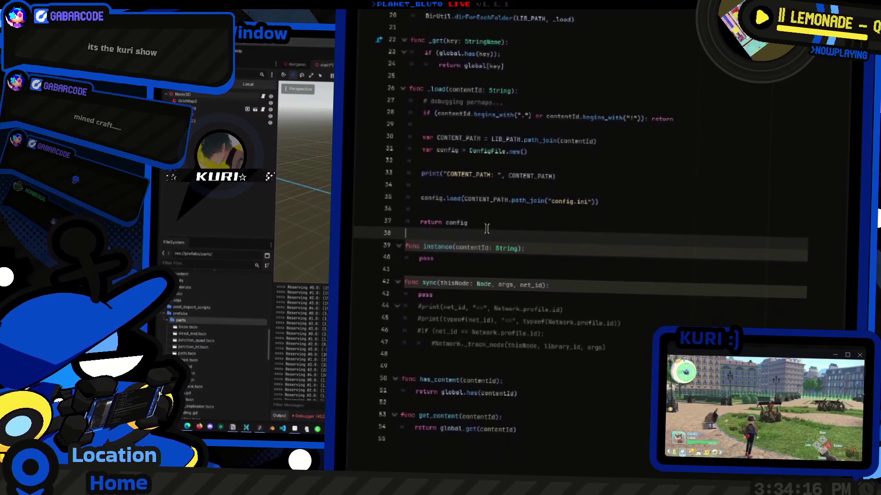
{"action": "scroll", "coordinate": [430, 144], "scroll_direction": "up", "scroll_amount": 2}
{"action": "left_click", "coordinate": [406, 189], "text": "shift"}
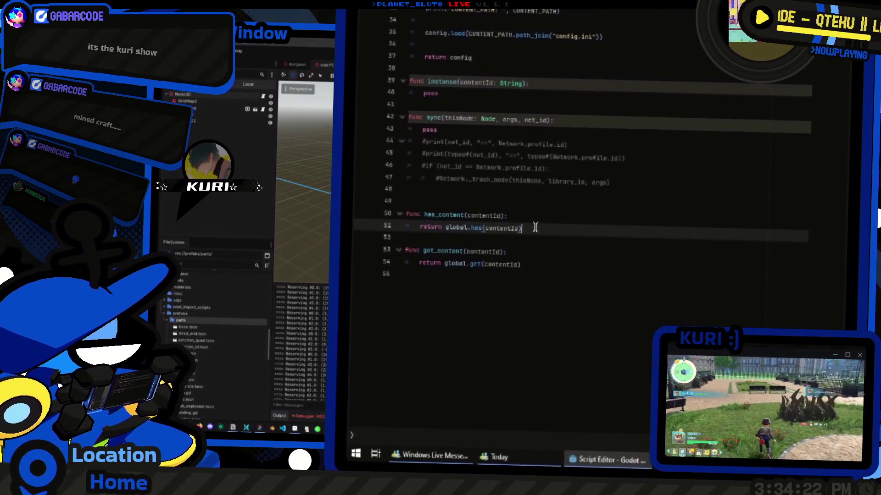
{"action": "left_click", "coordinate": [528, 243]}
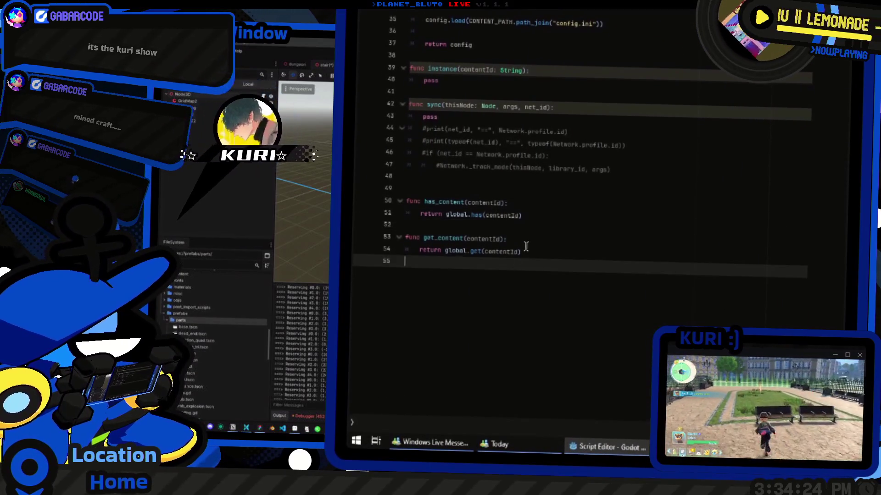
{"action": "scroll", "coordinate": [527, 245], "scroll_direction": "up", "scroll_amount": 5}
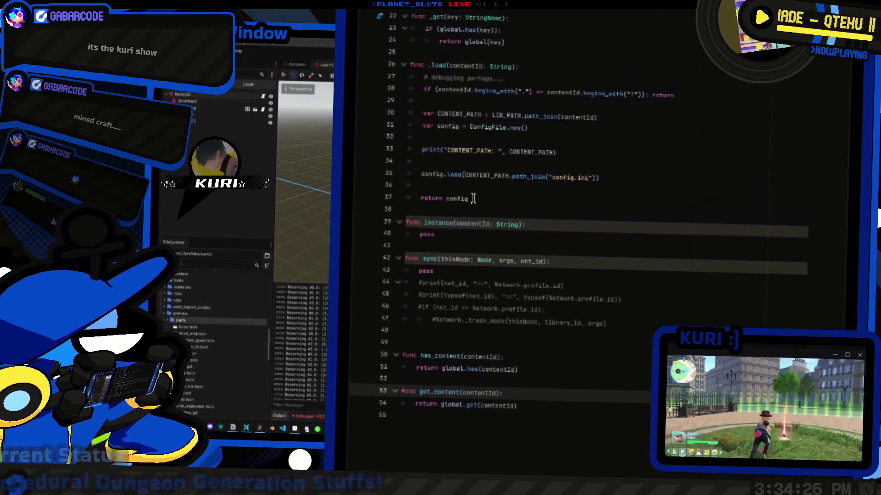
{"action": "left_click_drag", "start_coordinate": [467, 235], "coordinate": [458, 212]}
{"action": "scroll", "coordinate": [387, 202], "scroll_direction": "up", "scroll_amount": 3}
{"action": "mouse_move", "coordinate": [432, 174]}
{"action": "left_mouse_down"}
{"action": "mouse_move", "coordinate": [387, 202]}
{"action": "mouse_move", "coordinate": [392, 225]}
{"action": "left_mouse_up"}
{"action": "left_click", "coordinate": [626, 226]}
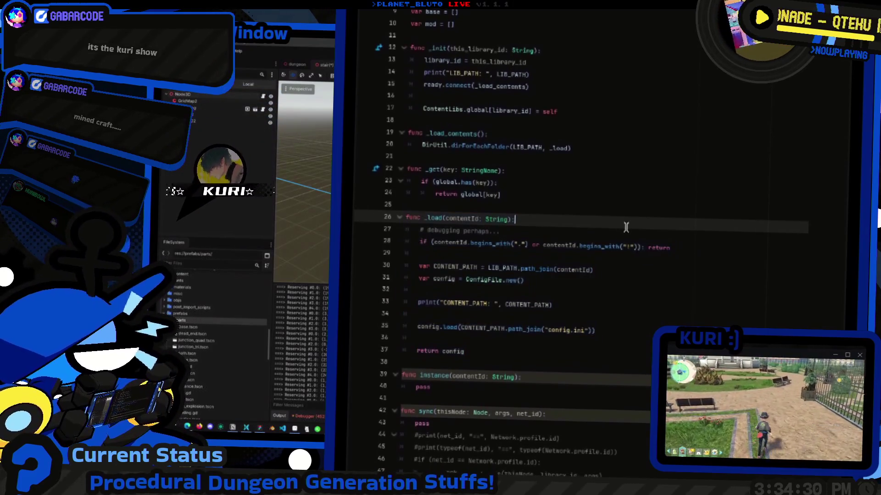
{"action": "key", "text": "alt+Tab"}
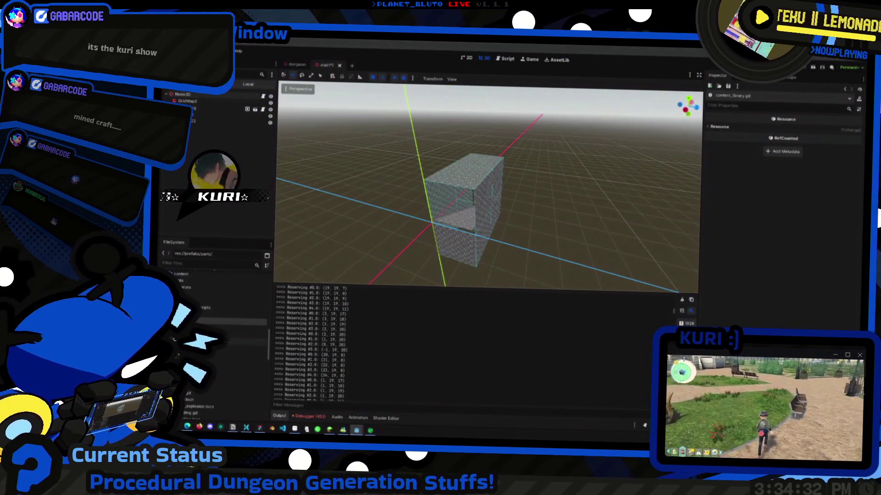
Create a new folder named content_libraries inside the autoloads folder
{"action": "scroll", "coordinate": [215, 330], "scroll_direction": "up", "scroll_amount": 5}
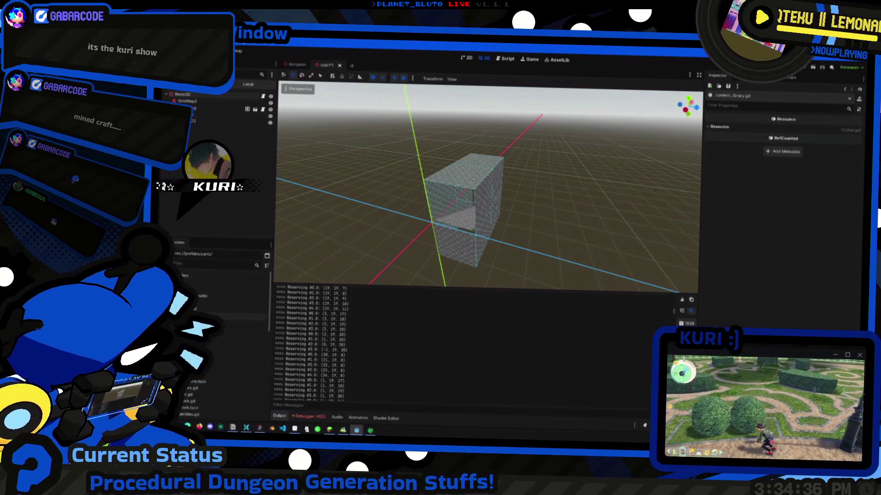
{"action": "scroll", "coordinate": [217, 337], "scroll_direction": "down", "scroll_amount": 2}
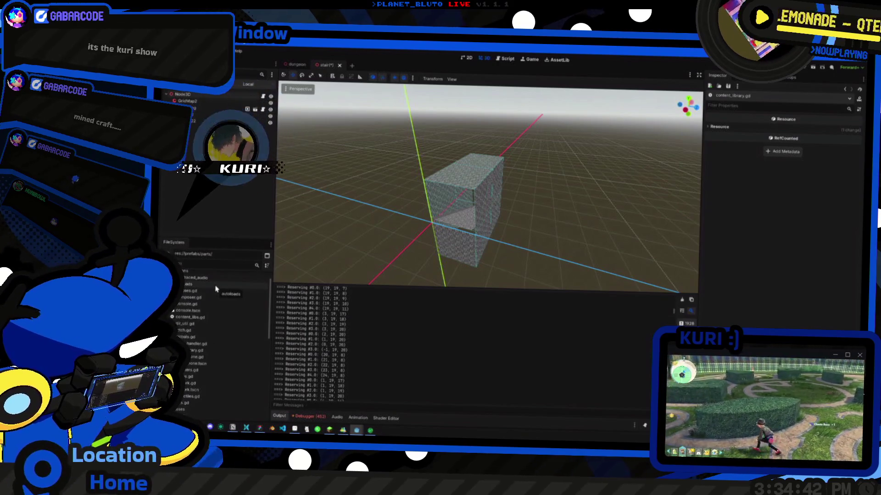
{"action": "right_click", "coordinate": [216, 288]}
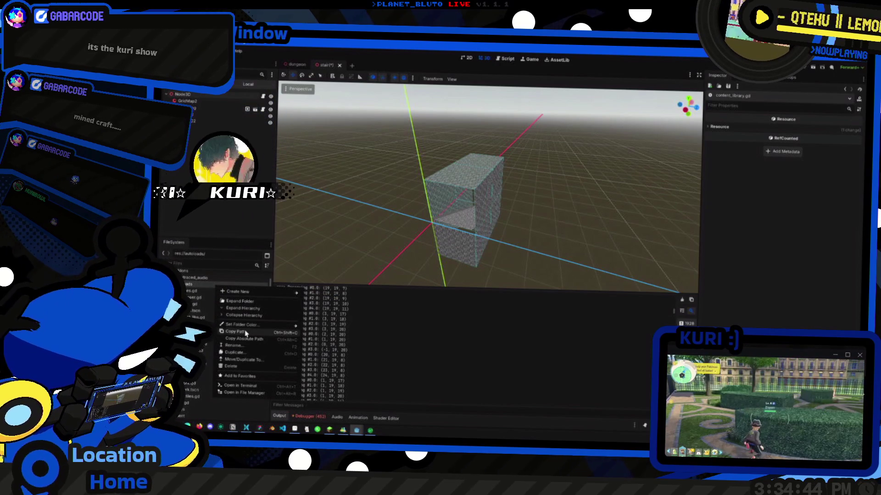
{"action": "mouse_move", "coordinate": [257, 292]}
{"action": "left_click", "coordinate": [321, 292]}
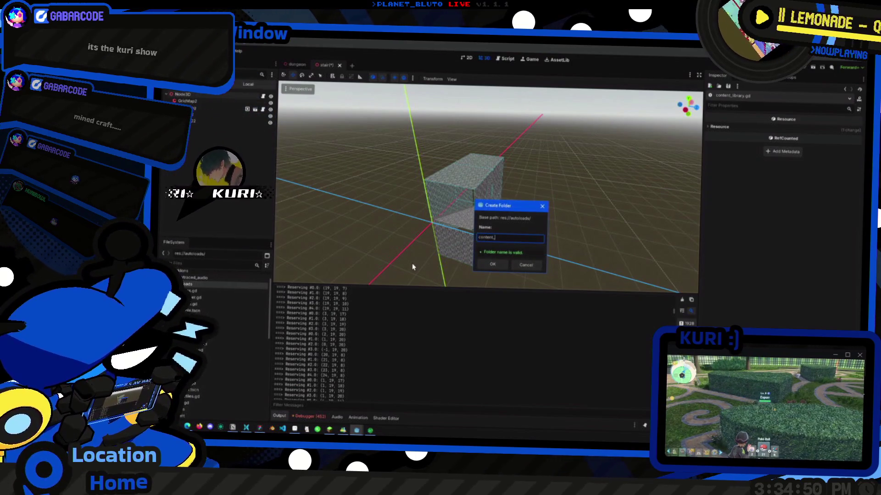
{"action": "type", "text": "braries"}
{"action": "key", "text": "Return"}
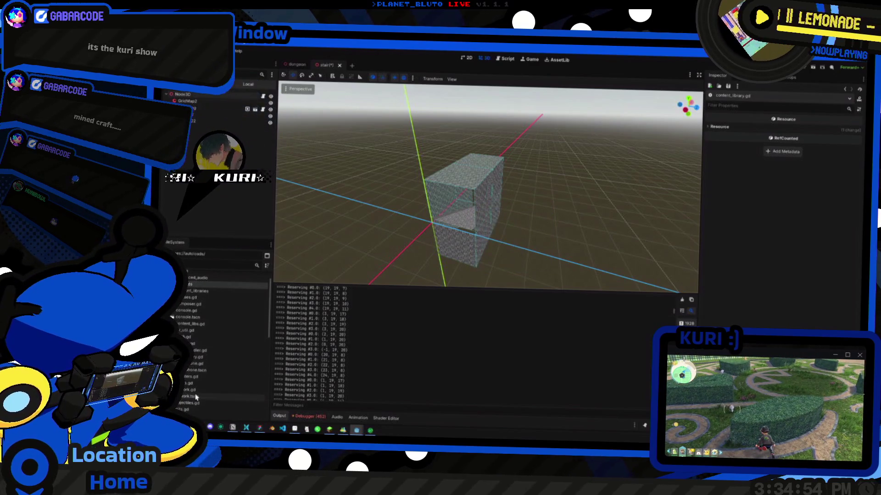
Move monsters.gd into content_libraries and run the game with F5
{"action": "left_click_drag", "start_coordinate": [194, 380], "coordinate": [201, 293]}
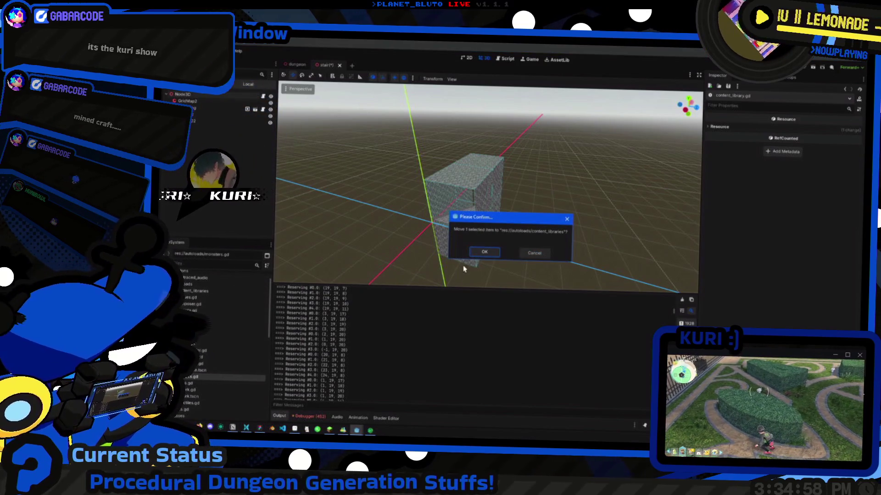
{"action": "left_click", "coordinate": [481, 253]}
{"action": "key", "text": "F5"}
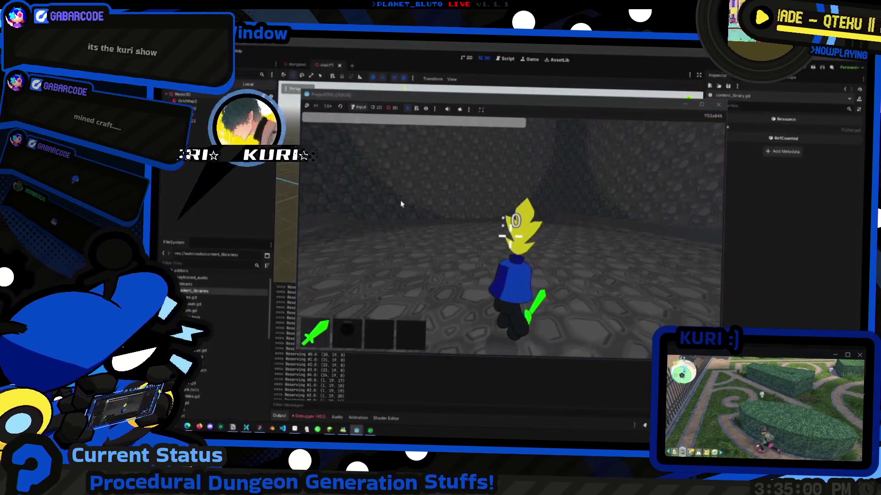
Stop the running game and check the autoload paths under Project Settings > Globals
{"action": "key", "text": "F8"}
{"action": "left_click", "coordinate": [195, 52]}
{"action": "left_click", "coordinate": [216, 69]}
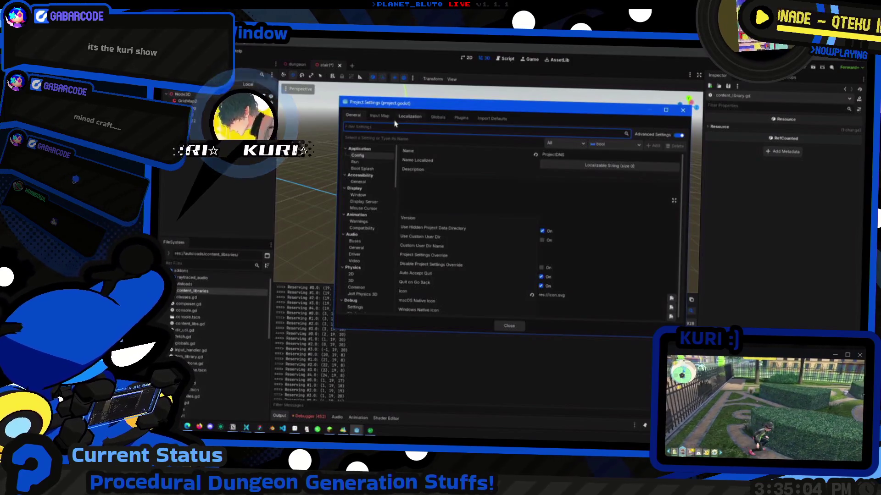
{"action": "left_click", "coordinate": [434, 118]}
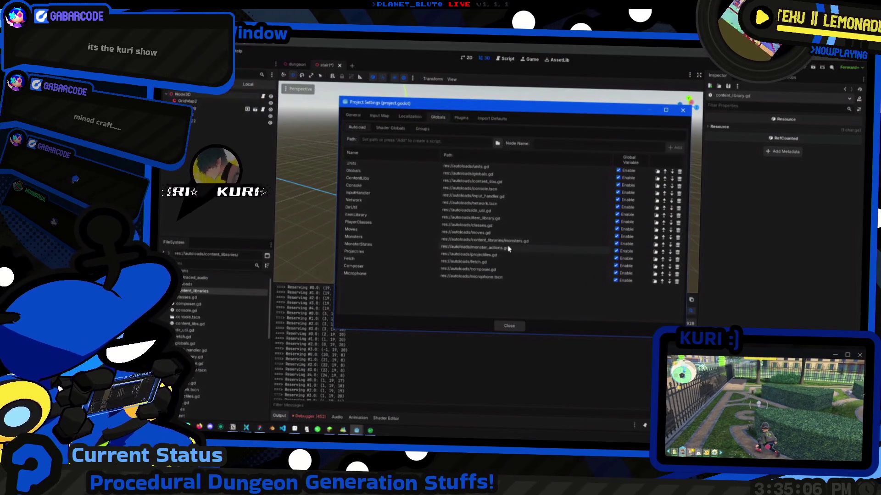
{"action": "left_click", "coordinate": [510, 327]}
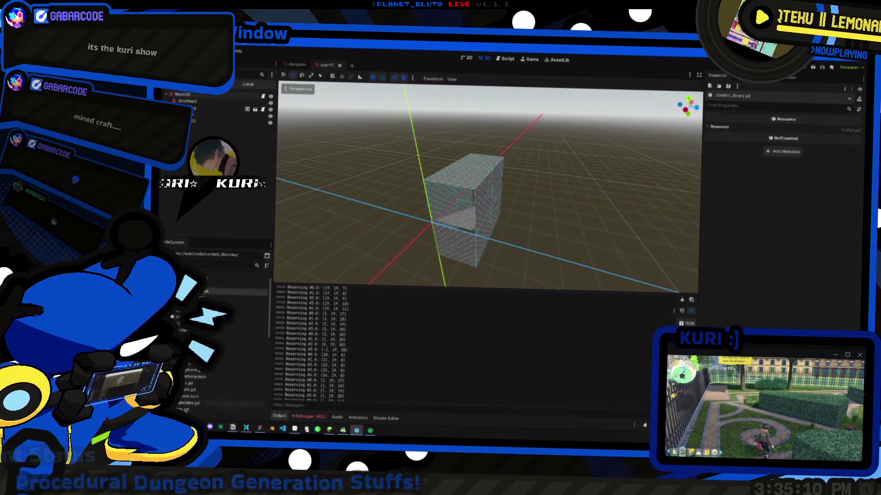
Select projectiles.gd and item_library.gd in the FileSystem dock
{"action": "left_click", "coordinate": [204, 404]}
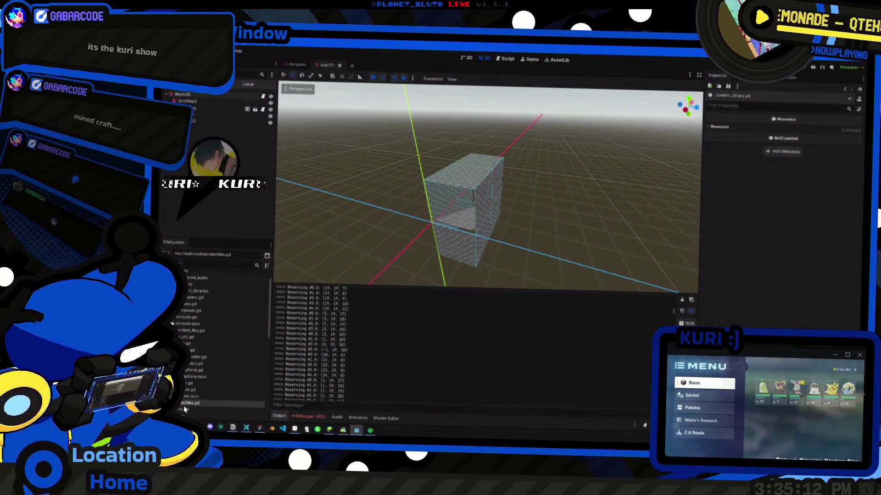
{"action": "left_click", "coordinate": [194, 409]}
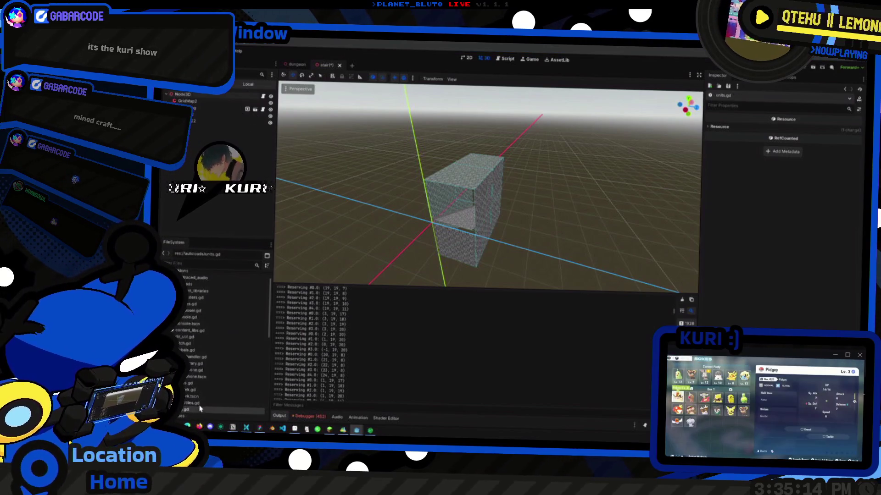
{"action": "left_click", "coordinate": [197, 404]}
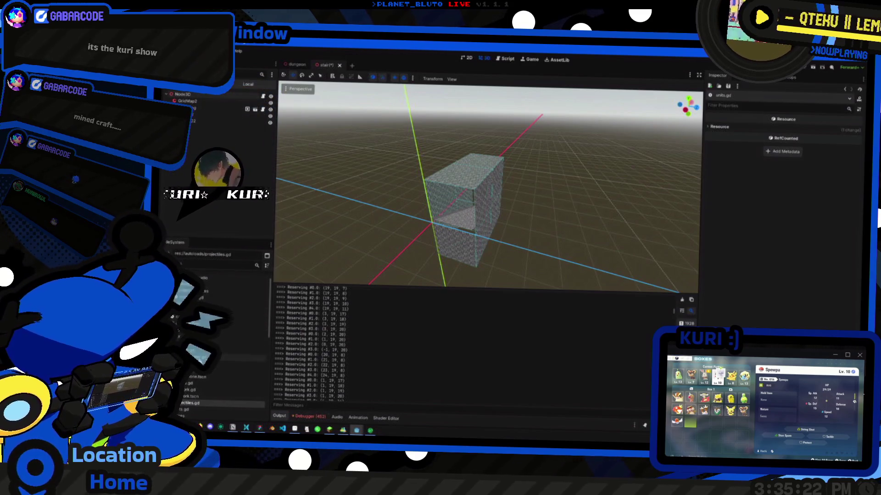
{"action": "left_click", "coordinate": [201, 365]}
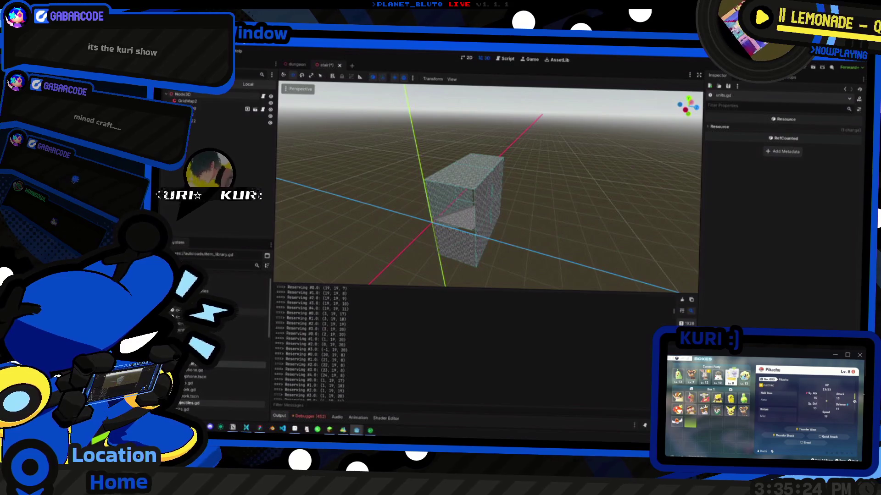
Move classes.gd, item_library.gd and projectiles.gd into content_libraries and check them there
{"action": "left_click", "coordinate": [248, 305]}
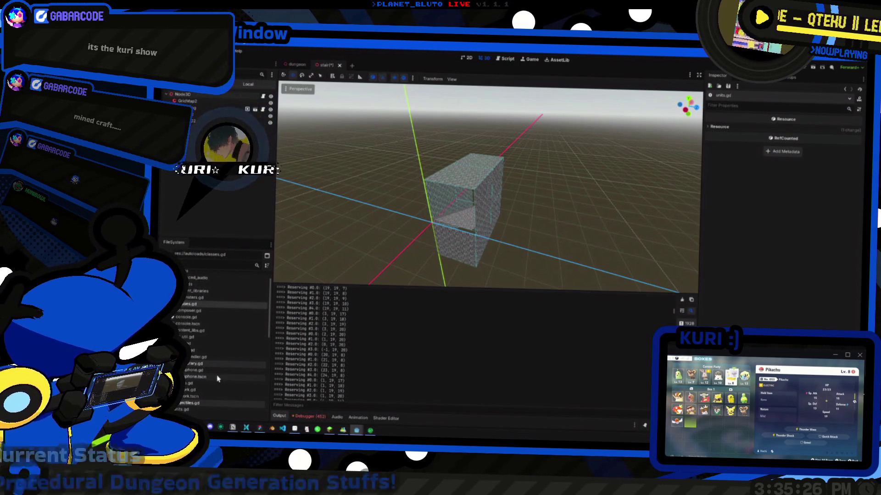
{"action": "left_click_drag", "start_coordinate": [202, 294], "coordinate": [202, 296]}
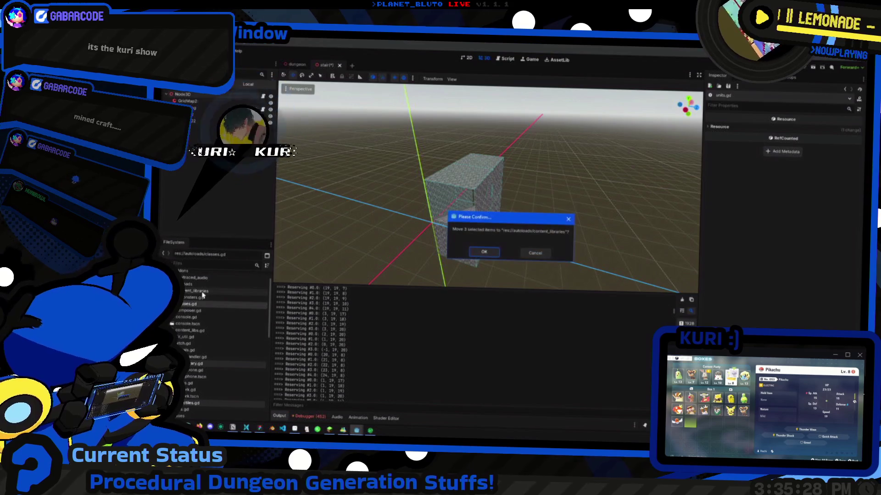
{"action": "left_click", "coordinate": [477, 256]}
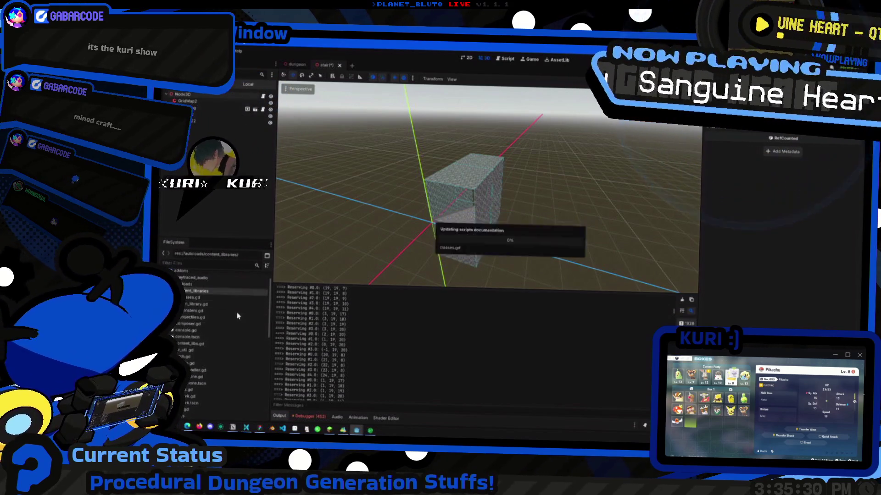
{"action": "left_click", "coordinate": [205, 315]}
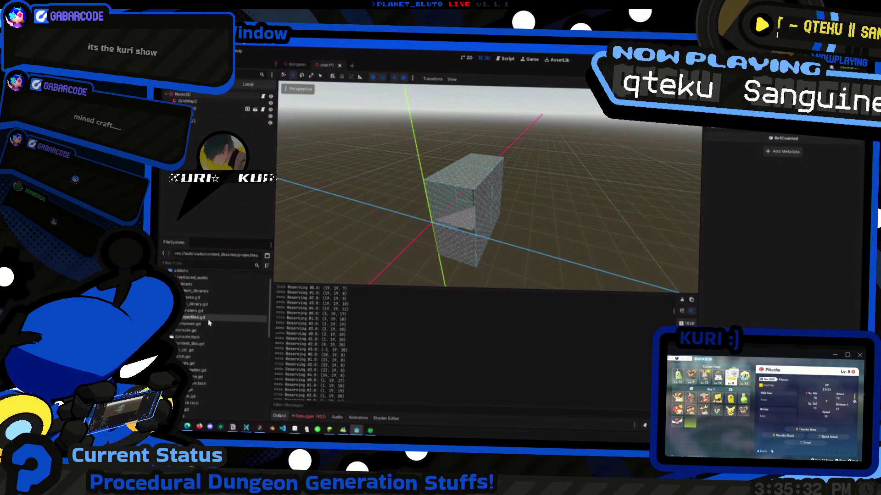
{"action": "left_click", "coordinate": [207, 304]}
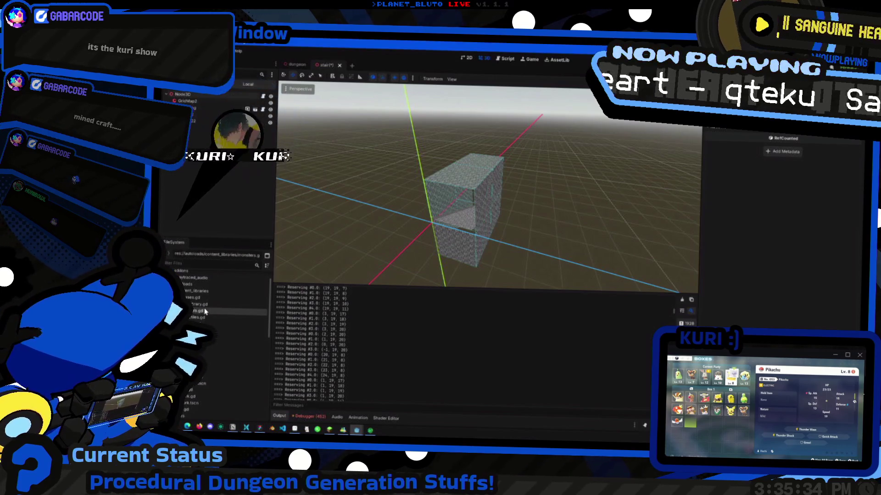
{"action": "key", "text": "Up"}
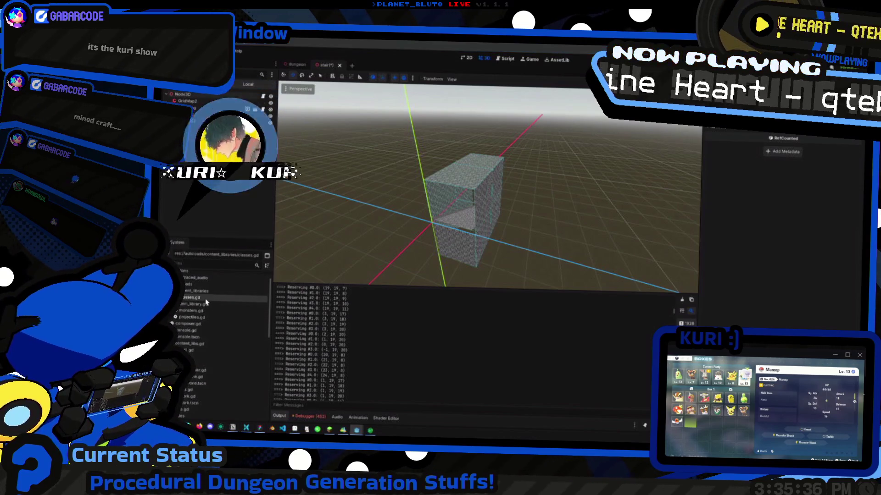
Move moves.gd into the content_libraries folder as well
{"action": "left_click", "coordinate": [203, 391]}
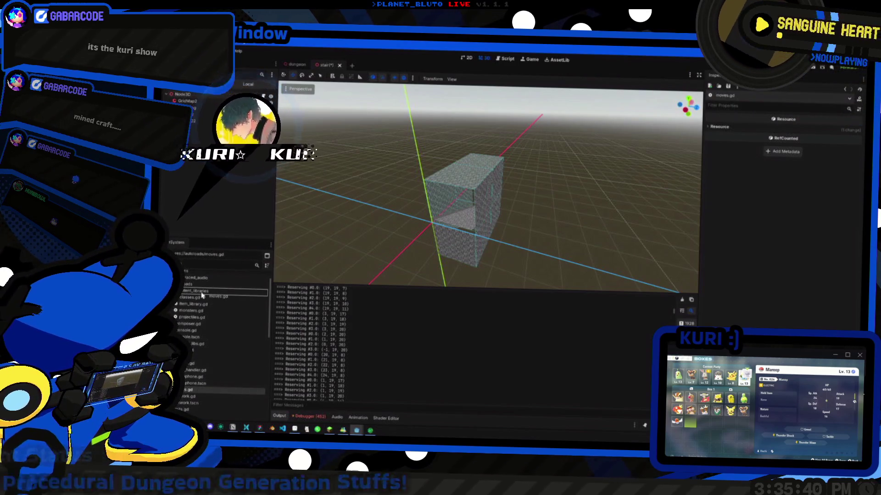
{"action": "left_click_drag", "start_coordinate": [201, 296], "coordinate": [200, 293]}
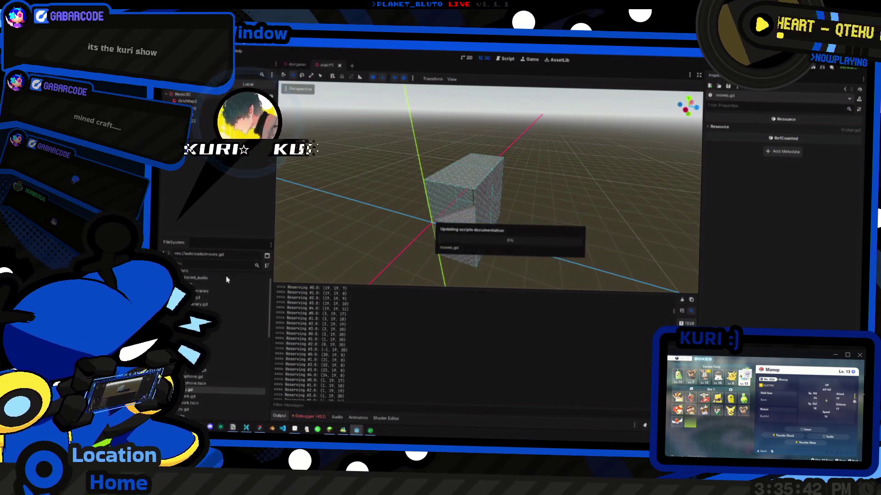
{"action": "left_click", "coordinate": [473, 255]}
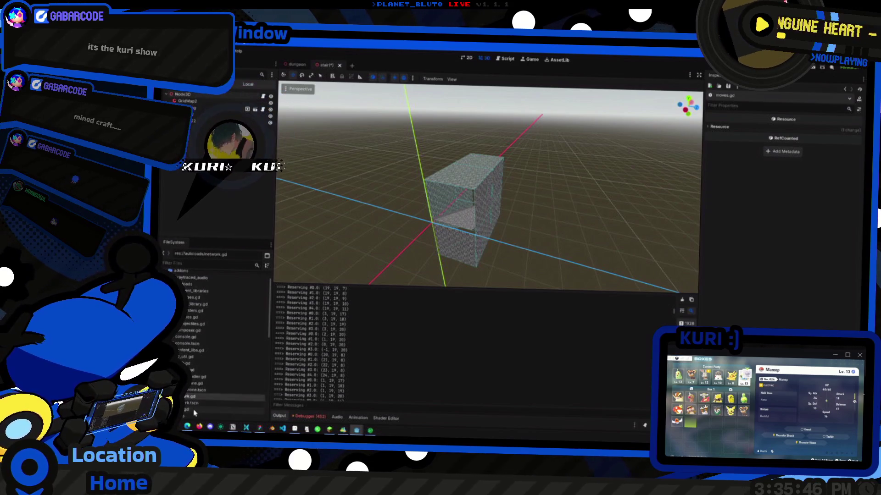
Browse the autoloads scripts, briefly open console.tscn, then close it to return to the stair scene
{"action": "left_click", "coordinate": [202, 371]}
{"action": "left_click", "coordinate": [210, 358]}
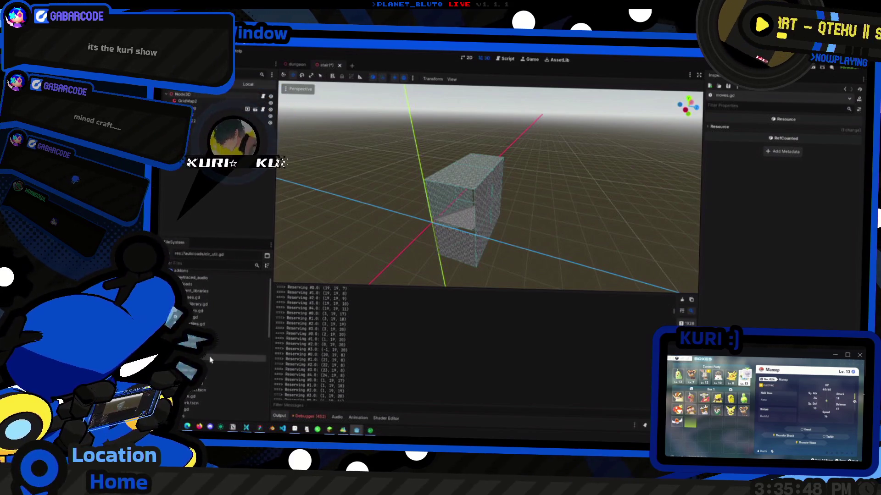
{"action": "left_click", "coordinate": [214, 350]}
{"action": "left_click", "coordinate": [218, 344]}
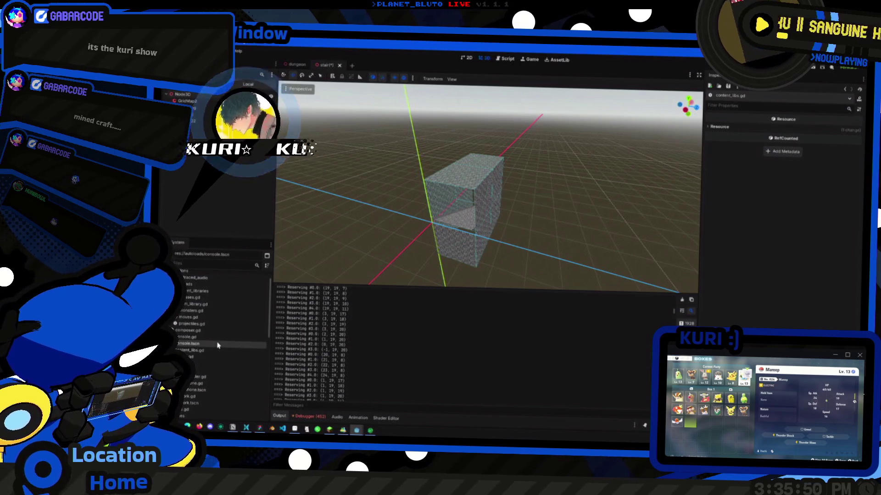
{"action": "double_click", "coordinate": [218, 344]}
{"action": "left_click", "coordinate": [219, 340]}
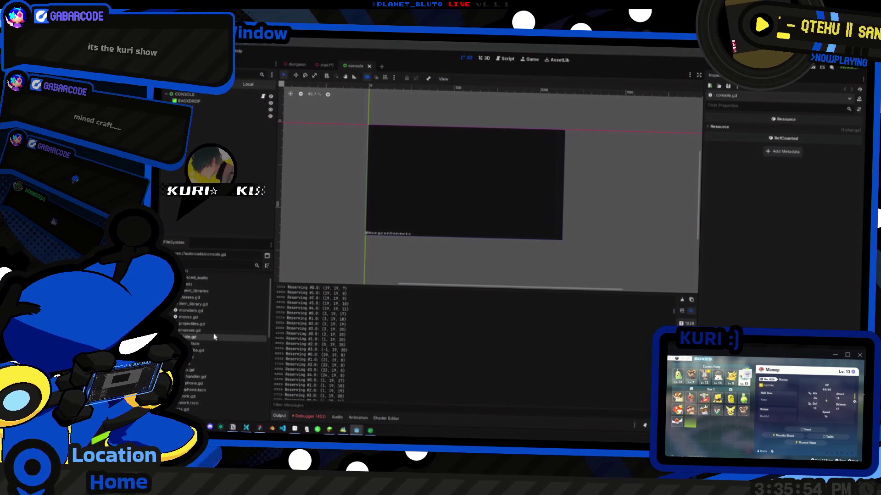
{"action": "left_click", "coordinate": [213, 332]}
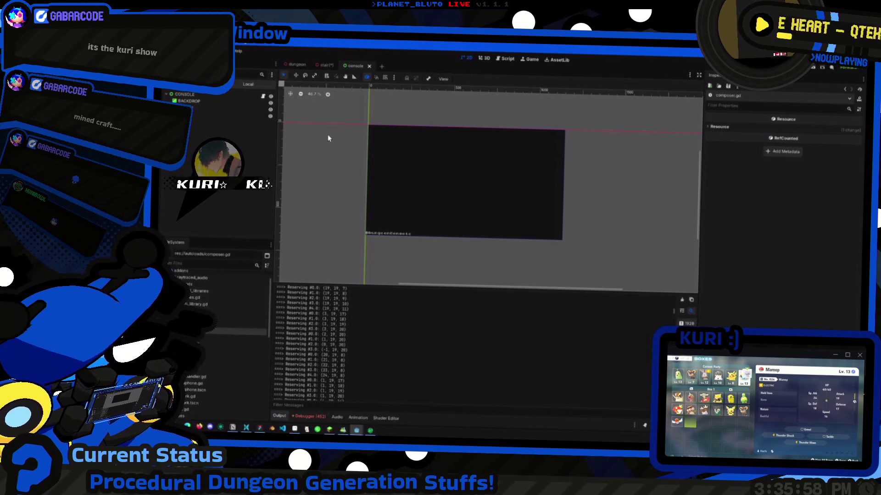
{"action": "left_click", "coordinate": [369, 67]}
{"action": "left_click", "coordinate": [364, 67]}
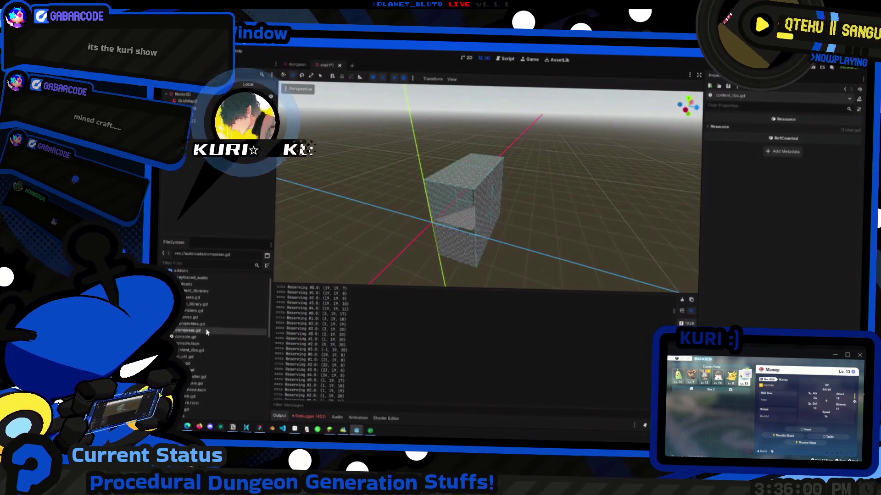
Select moves.gd and item_library.gd, then bring up the content_libraries folder's context menu
{"action": "left_click", "coordinate": [205, 318]}
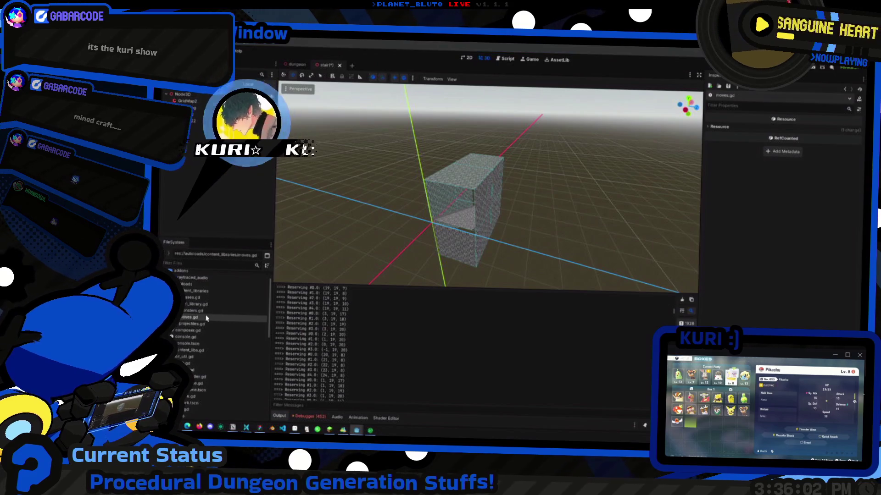
{"action": "left_click", "coordinate": [207, 306]}
{"action": "right_click", "coordinate": [207, 294]}
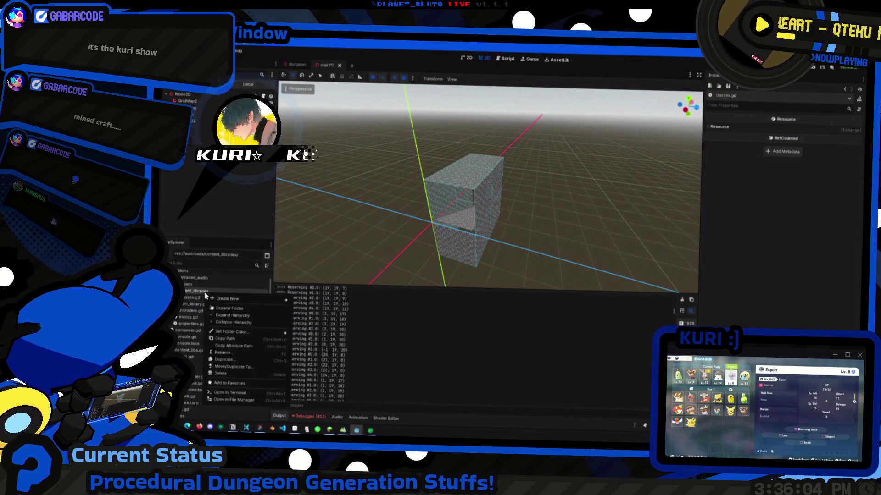
Create a new script named intermediate_paths.gd in the content_libraries folder
{"action": "mouse_move", "coordinate": [276, 299]}
{"action": "left_click", "coordinate": [308, 315]}
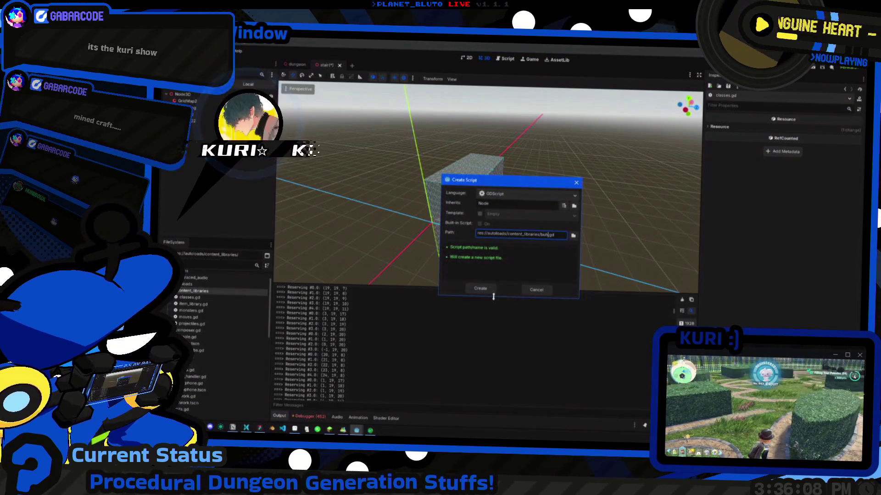
{"action": "key", "text": "BackSpace"}
{"action": "key", "text": "BackSpace"}
{"action": "key", "text": "BackSpace"}
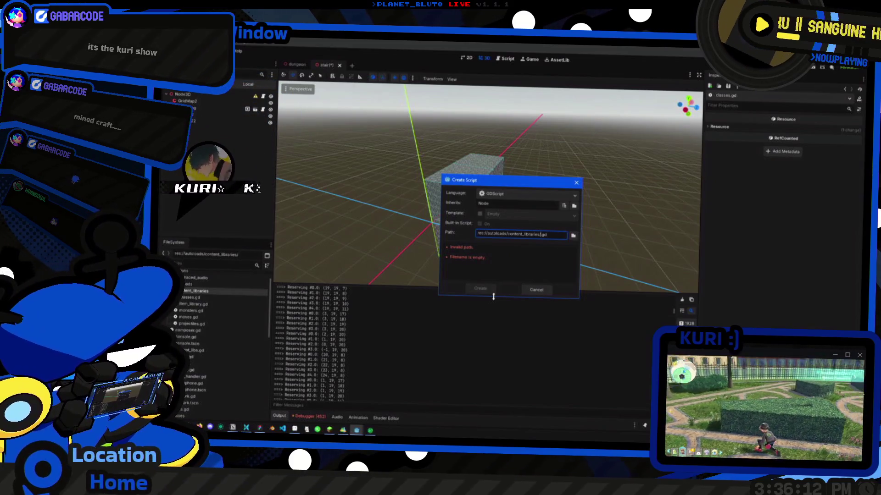
{"action": "type", "text": "interme"}
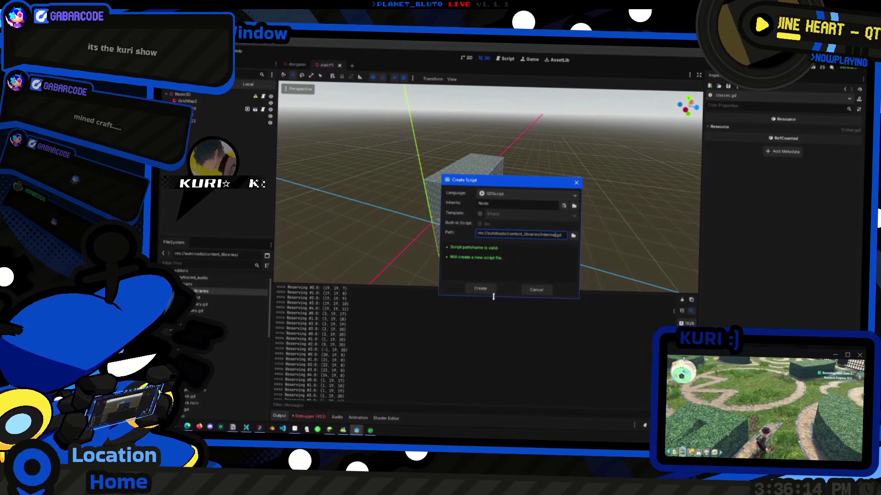
{"action": "key", "text": "ctrl+BackSpace"}
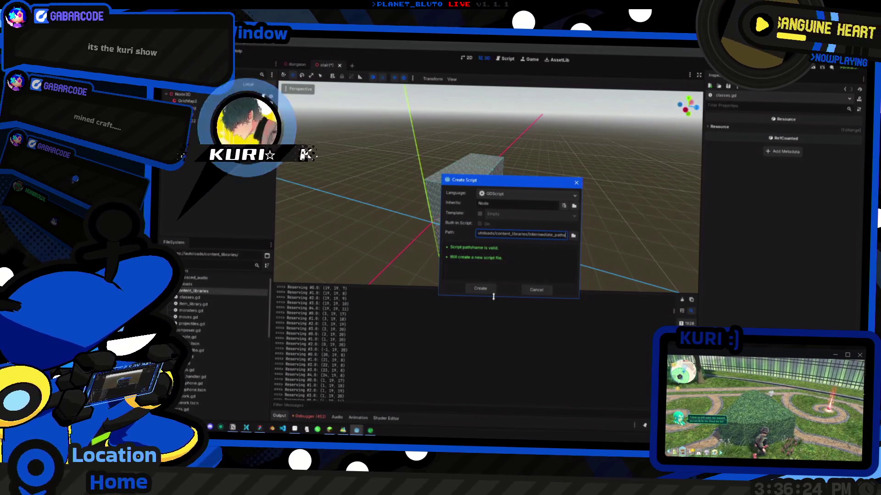
{"action": "left_click", "coordinate": [482, 291]}
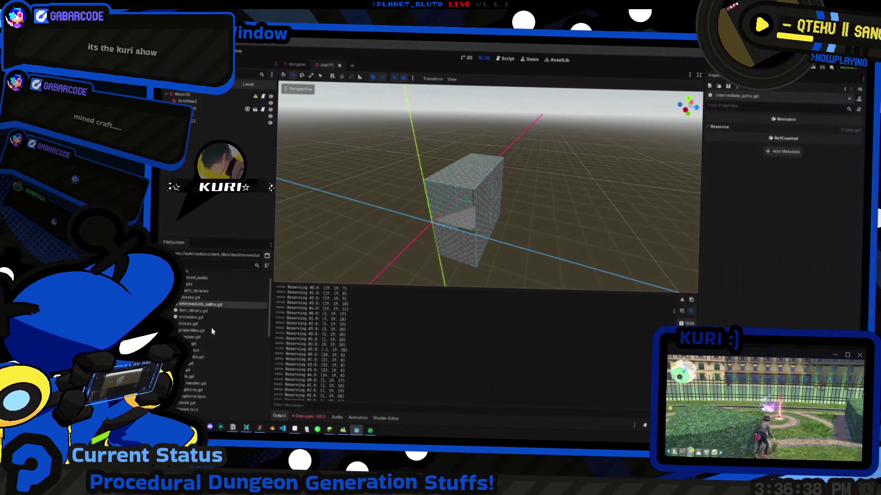
Open projectiles.gd and then intermediate_paths.gd in the script editor
{"action": "left_click", "coordinate": [212, 330]}
{"action": "left_click", "coordinate": [210, 318]}
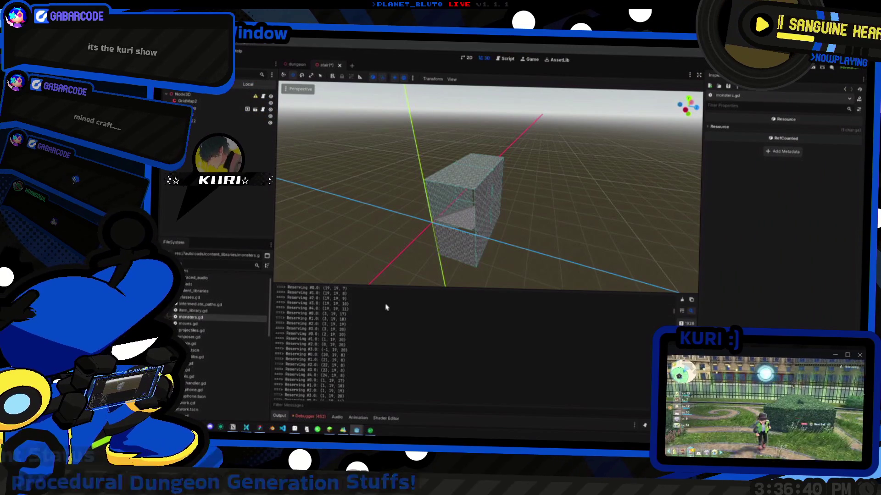
{"action": "double_click", "coordinate": [195, 331]}
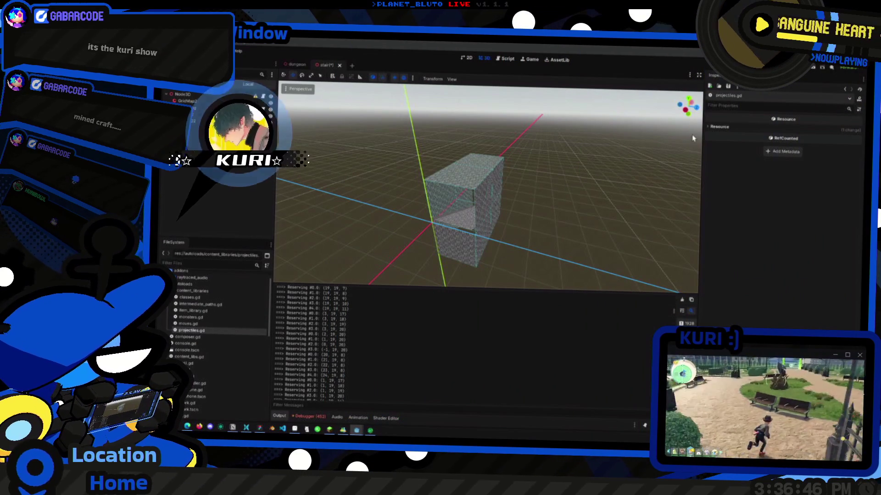
{"action": "left_click", "coordinate": [209, 300]}
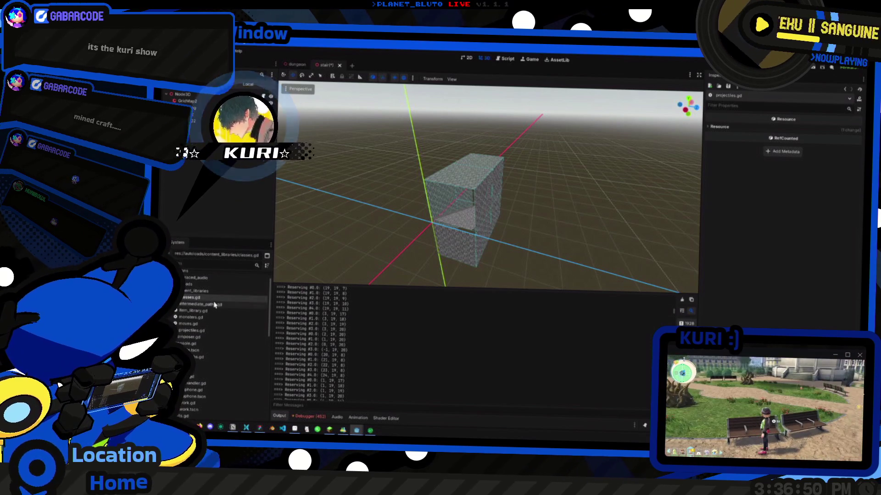
{"action": "left_click", "coordinate": [212, 304]}
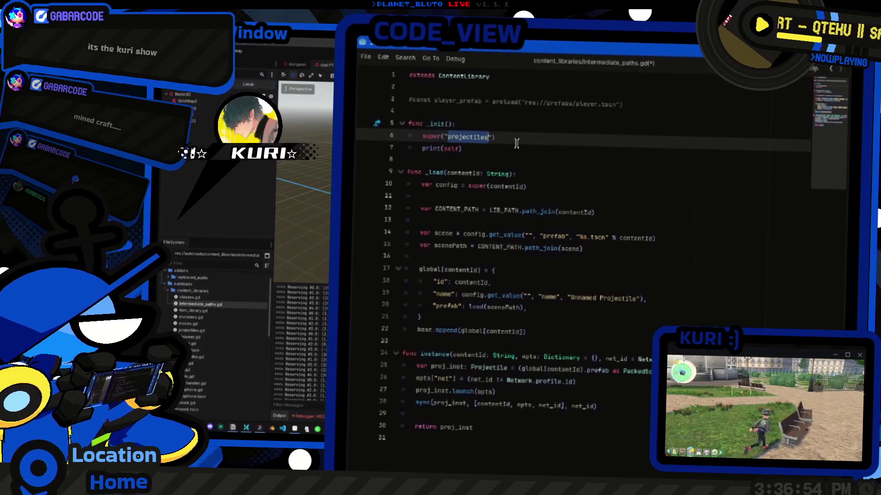
Change the super() argument in _init from "projectiles" to "intermediate_paths"
{"action": "key", "text": "BackSpace"}
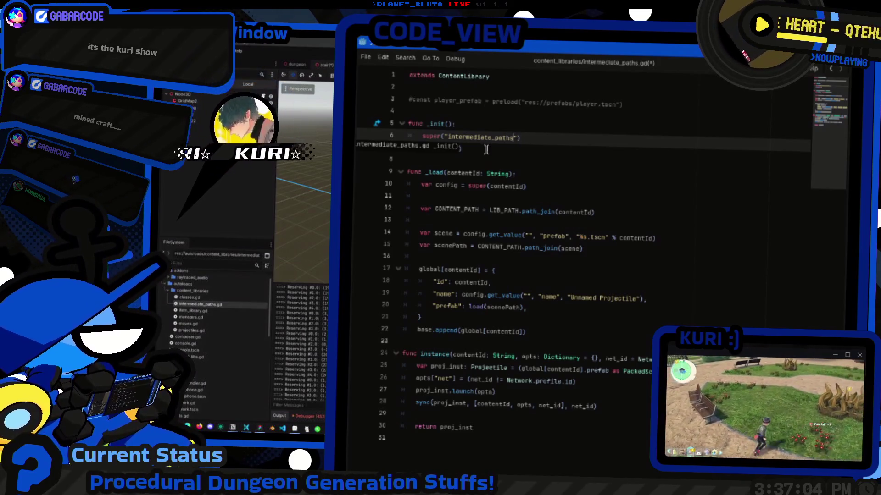
{"action": "double_click", "coordinate": [479, 137]}
{"action": "left_click", "coordinate": [530, 186]}
{"action": "scroll", "coordinate": [550, 207], "scroll_direction": "down", "scroll_amount": 2}
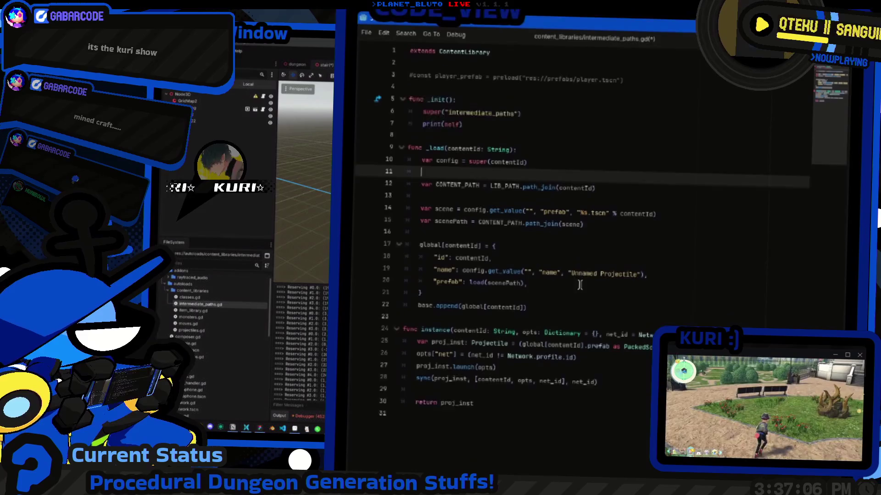
{"action": "left_click", "coordinate": [585, 235]}
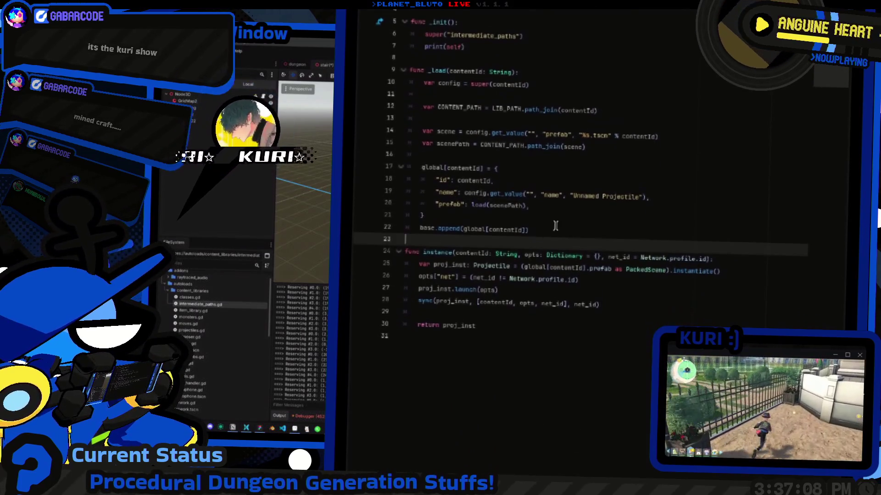
{"action": "left_click", "coordinate": [557, 228]}
{"action": "left_click", "coordinate": [556, 173]}
Comment out the inherited config line in _load and add blank lines above func _load
{"action": "key", "text": "Up"}
{"action": "key", "text": "Up"}
{"action": "key", "text": "Up"}
{"action": "scroll", "coordinate": [508, 282], "scroll_direction": "down", "scroll_amount": 2}
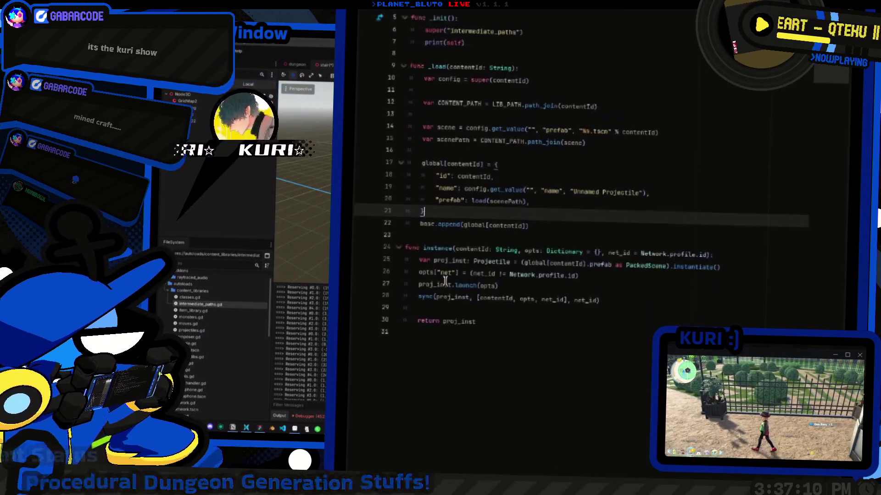
{"action": "left_click", "coordinate": [583, 219]}
{"action": "scroll", "coordinate": [583, 218], "scroll_direction": "up", "scroll_amount": 3}
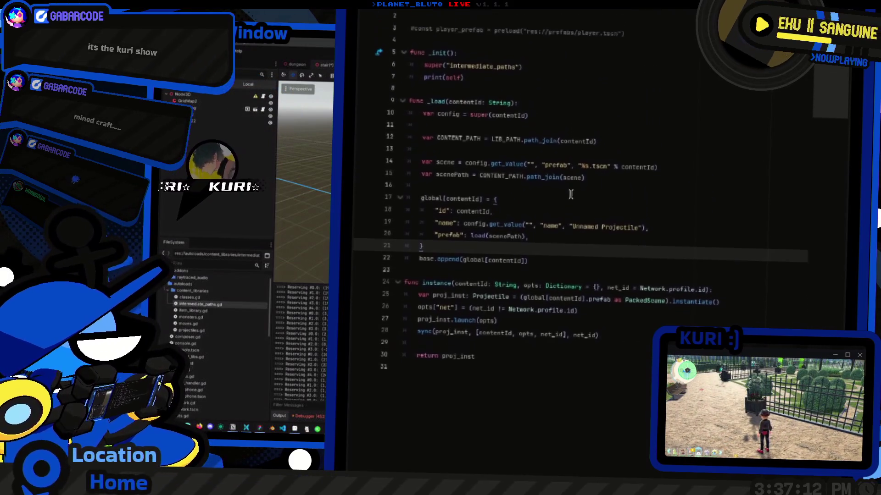
{"action": "left_click", "coordinate": [558, 186]}
{"action": "key", "text": "ctrl+k"}
{"action": "key", "text": "Up"}
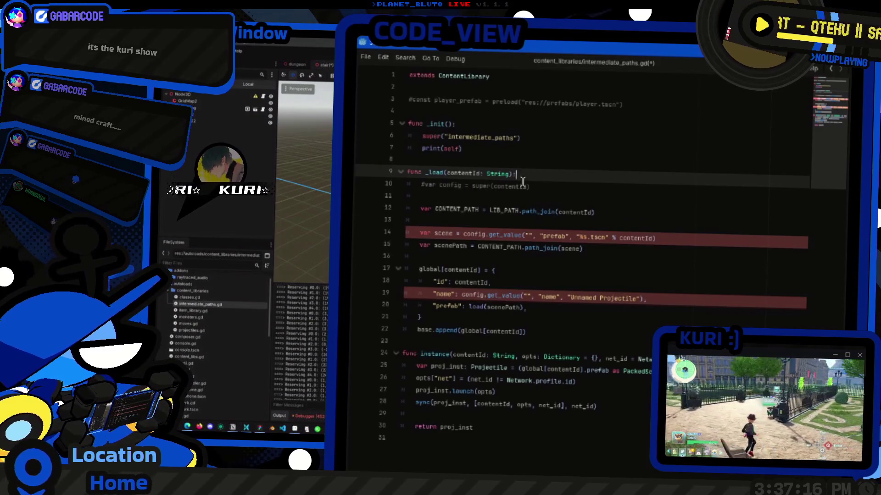
{"action": "key", "text": "ctrl+shift+Return"}
{"action": "key", "text": "ctrl+shift+Return"}
{"action": "key", "text": "super+v"}
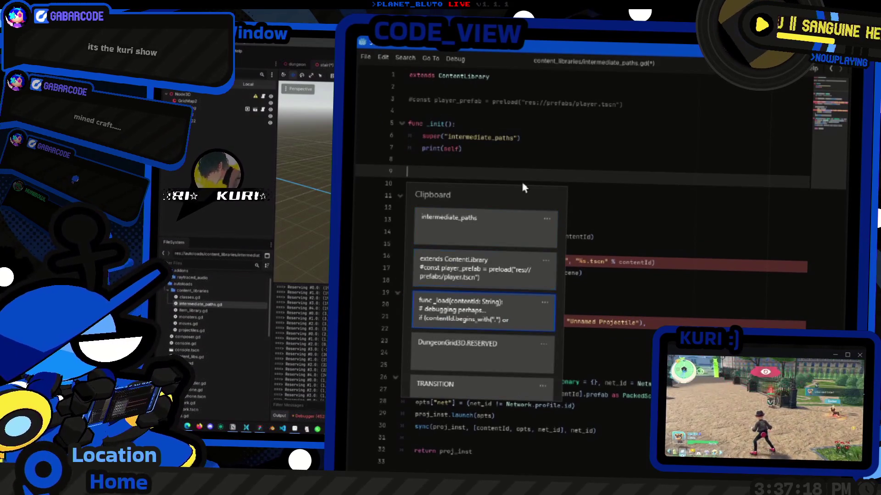
Paste the saved _load function from clipboard history and rename it _erm_load
{"action": "key", "text": "Up"}
{"action": "key", "text": "Return"}
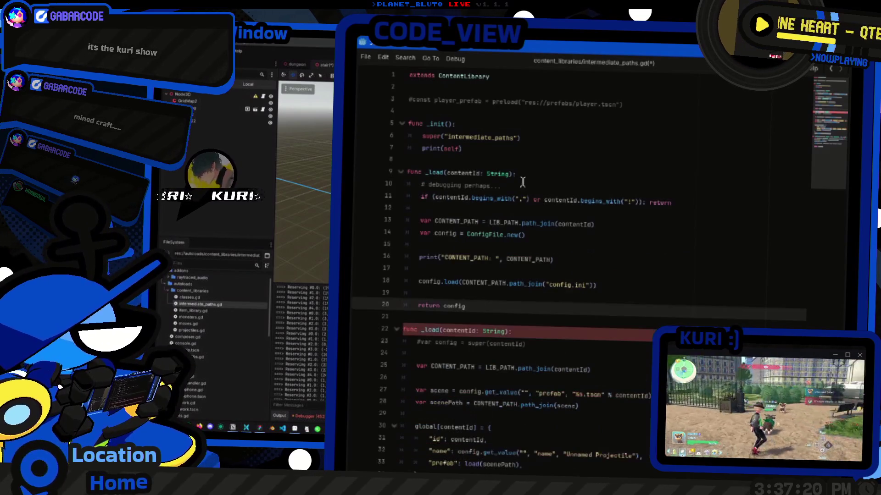
{"action": "left_click", "coordinate": [425, 172]}
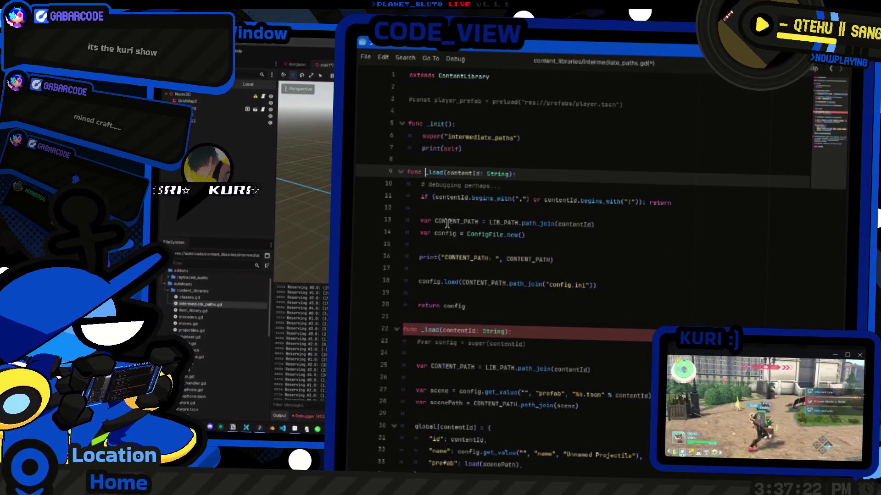
{"action": "type", "text": "_onm"}
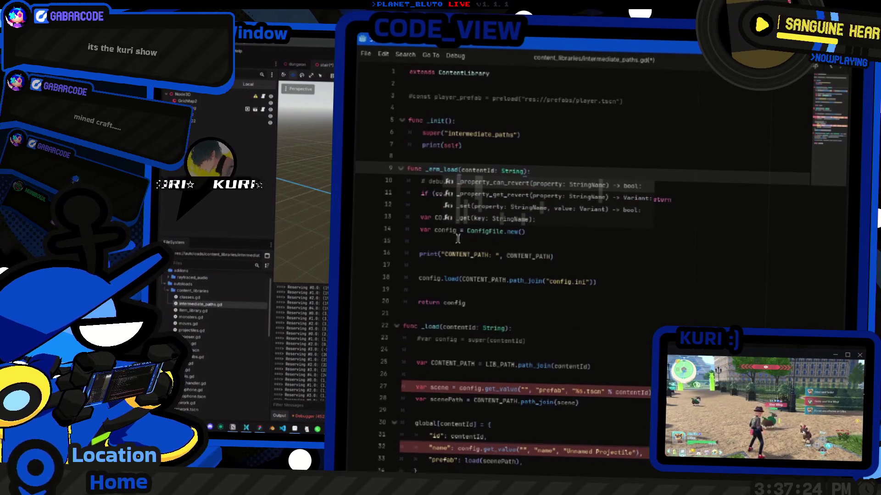
{"action": "left_click", "coordinate": [577, 243]}
Copy the CONTENT_PATH line into _load as var prefab = LIB_PATH.path_join(contentId + ".tscn")
{"action": "left_click", "coordinate": [638, 227]}
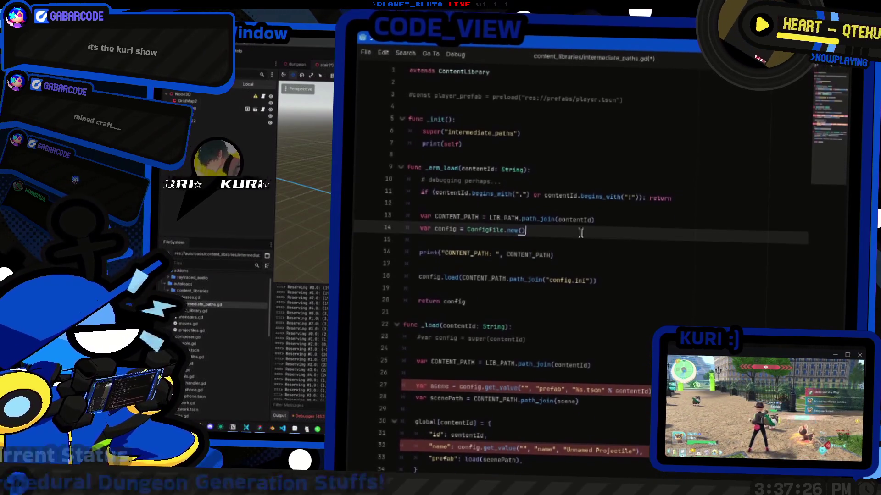
{"action": "left_click_drag", "start_coordinate": [638, 227], "coordinate": [418, 220]}
{"action": "key", "text": "ctrl+c"}
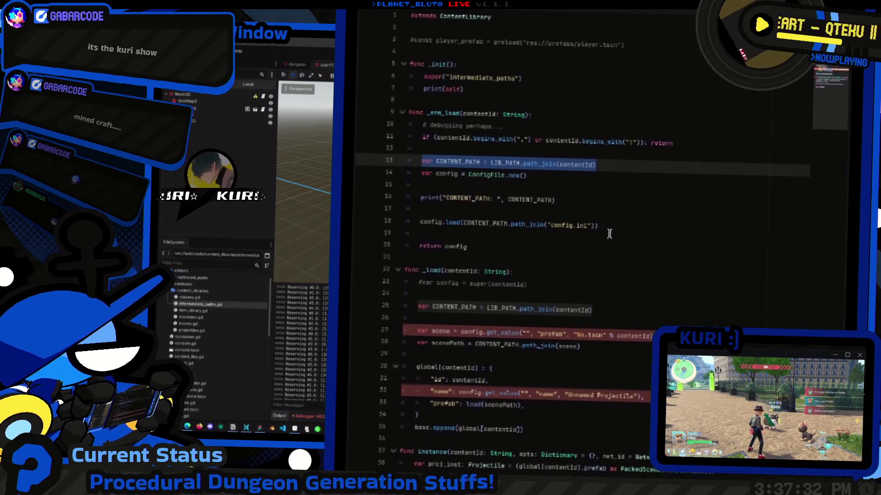
{"action": "scroll", "coordinate": [609, 235], "scroll_direction": "down", "scroll_amount": 3}
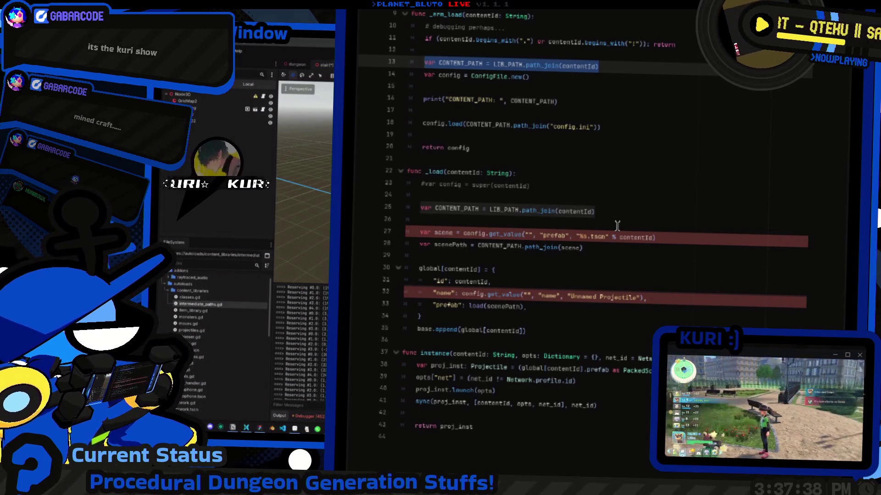
{"action": "mouse_move", "coordinate": [589, 224]}
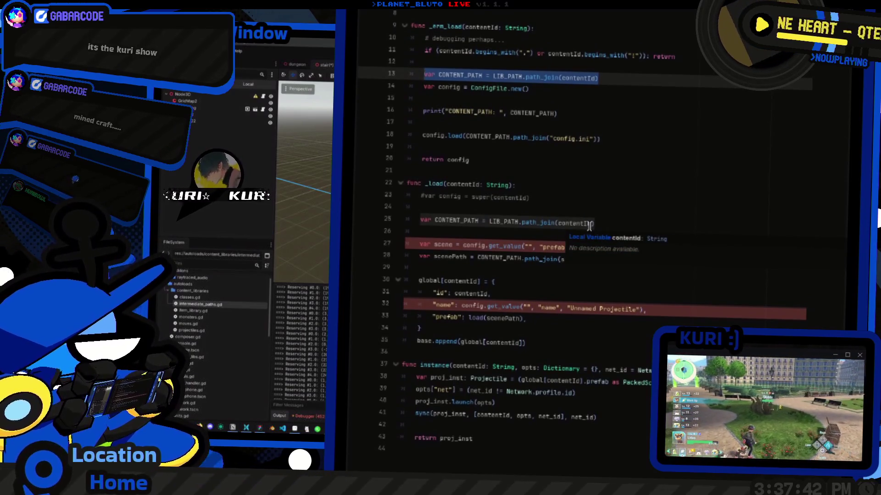
{"action": "left_click", "coordinate": [572, 225]}
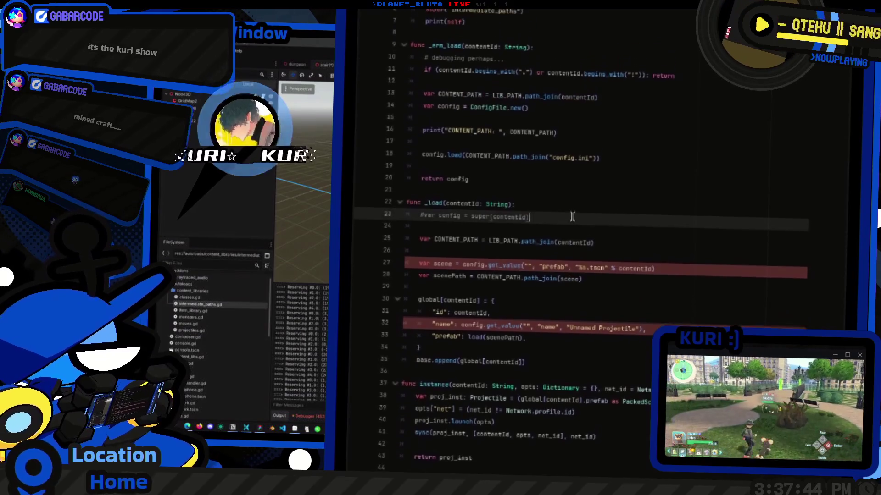
{"action": "key", "text": "Return"}
{"action": "key", "text": "ctrl+v"}
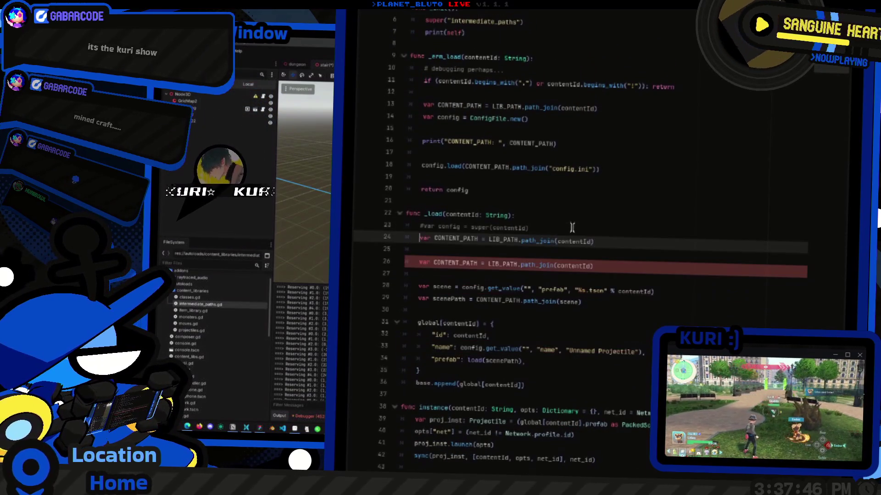
{"action": "type", "text": "pre"}
{"action": "key", "text": "ctrl+Right"}
{"action": "key", "text": "ctrl+Right"}
{"action": "key", "text": "ctrl+Right"}
{"action": "key", "text": "ctrl+Right"}
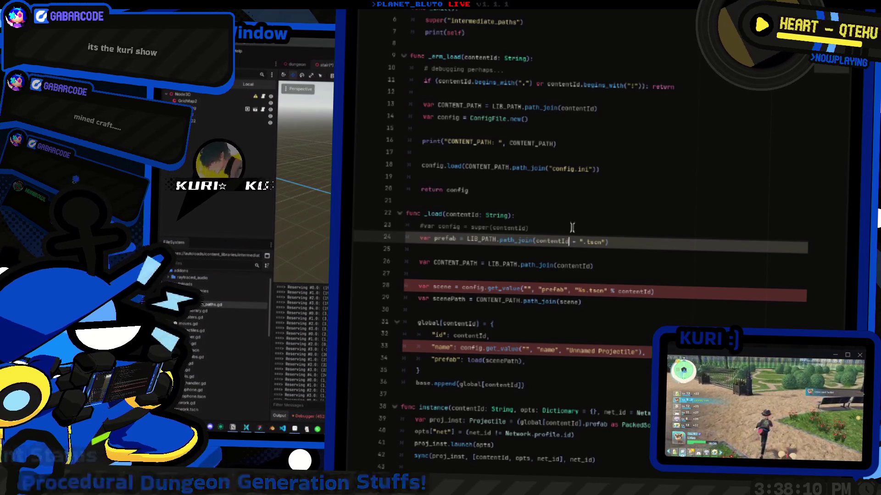
{"action": "left_click", "coordinate": [477, 228], "text": "ctrl"}
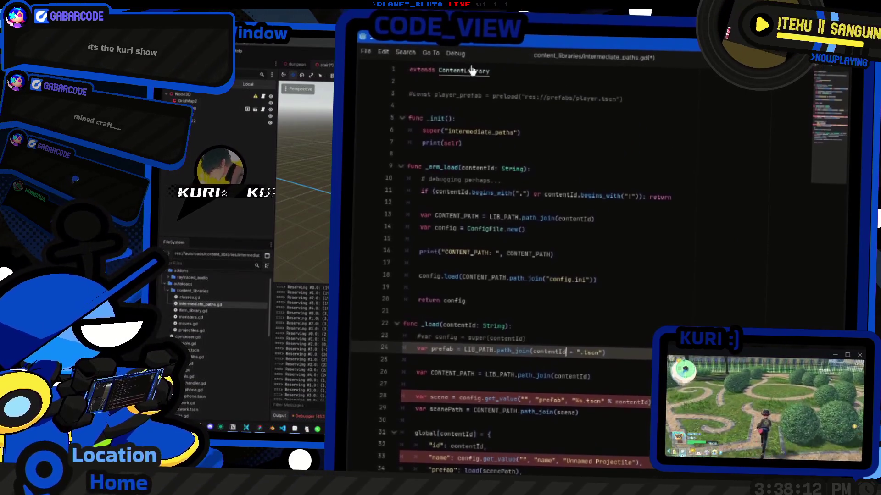
In content_library.gd, declare dir_enabled := true above the _lib_path line
{"action": "scroll", "coordinate": [610, 275], "scroll_direction": "down", "scroll_amount": 3}
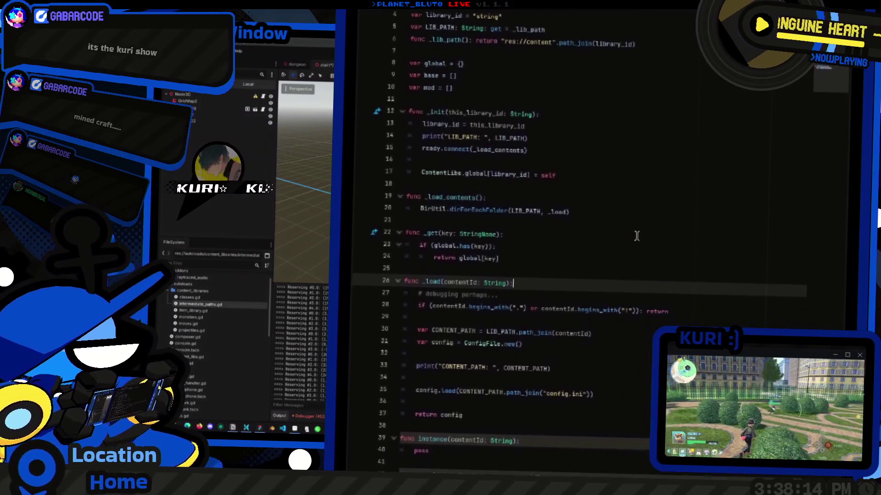
{"action": "scroll", "coordinate": [619, 223], "scroll_direction": "up", "scroll_amount": 3}
{"action": "left_click_drag", "start_coordinate": [570, 242], "coordinate": [365, 229]}
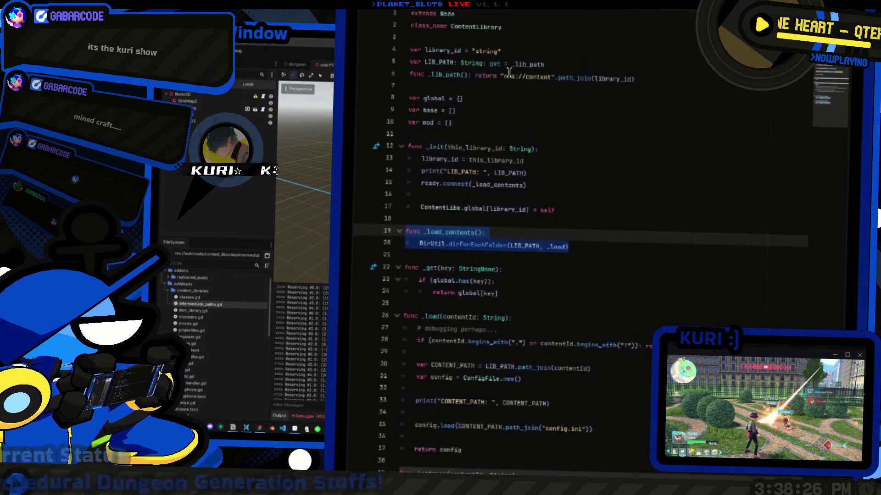
{"action": "left_click", "coordinate": [502, 146]}
{"action": "left_click", "coordinate": [556, 137]}
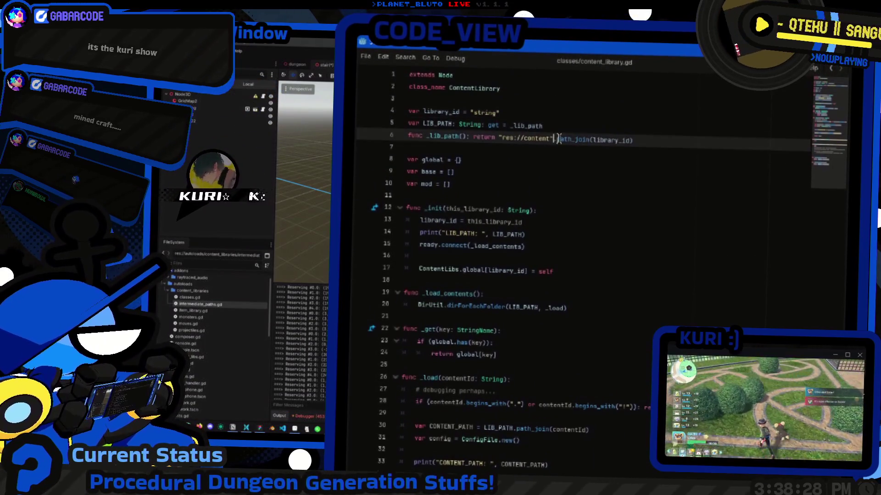
{"action": "key", "text": "ctrl+shift+Return"}
{"action": "type", "text": "var"}
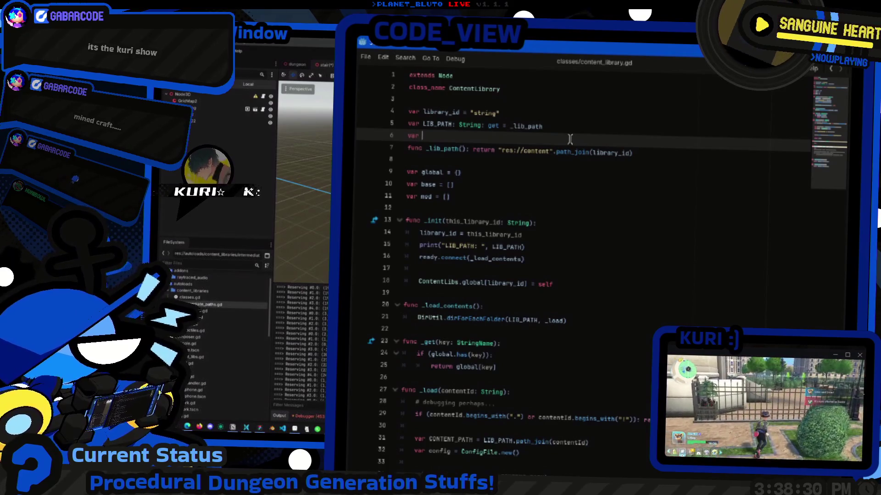
{"action": "type", "text": "dir_enabled = true"}
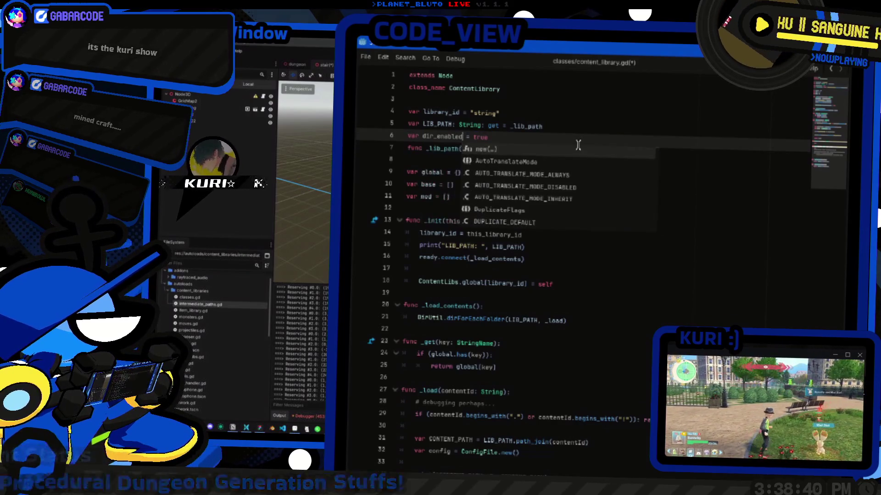
{"action": "key", "text": "Return"}
{"action": "key", "text": "Left"}
{"action": "key", "text": "Left"}
{"action": "key", "text": "Left"}
{"action": "type", "text": ":"}
Wrap dirForEachFolder in if (dir_enabled): with else calling DirUtil.dirForEachFile(LIB_PATH, _load)
{"action": "key", "text": "Down"}
{"action": "key", "text": "Down"}
{"action": "key", "text": "Down"}
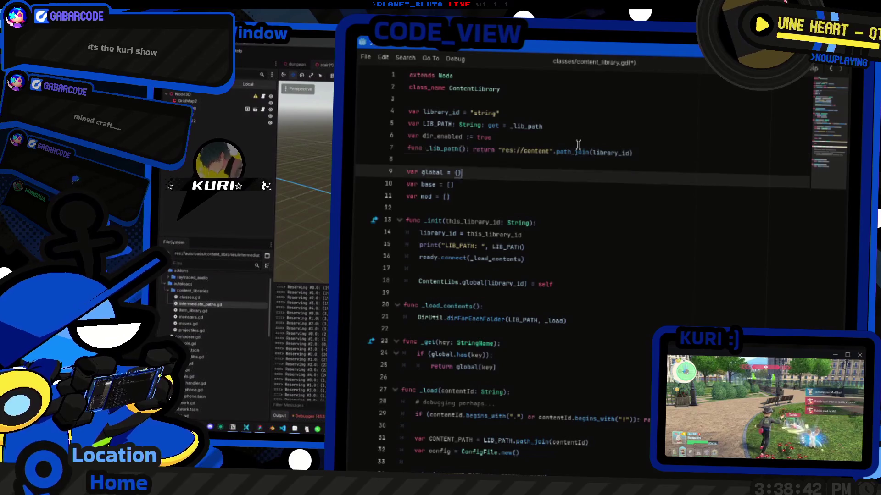
{"action": "key", "text": "Down"}
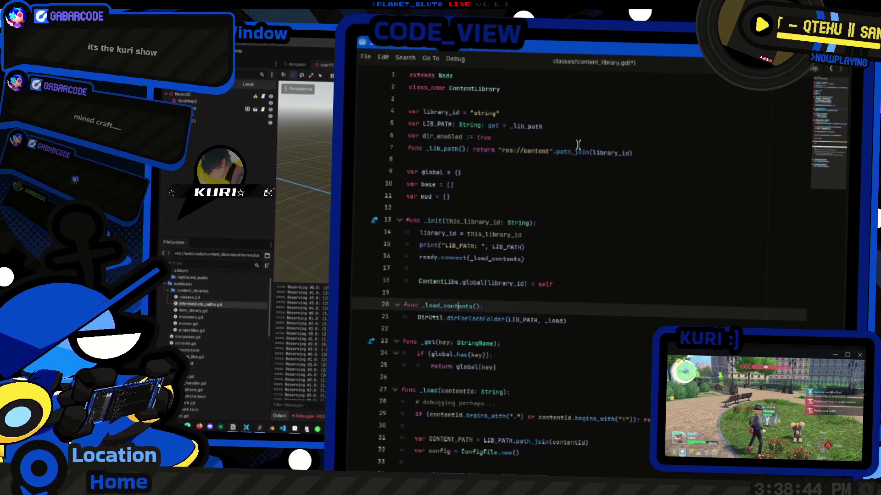
{"action": "key", "text": "ctrl+Return"}
{"action": "type", "text": "dir_enabled):"}
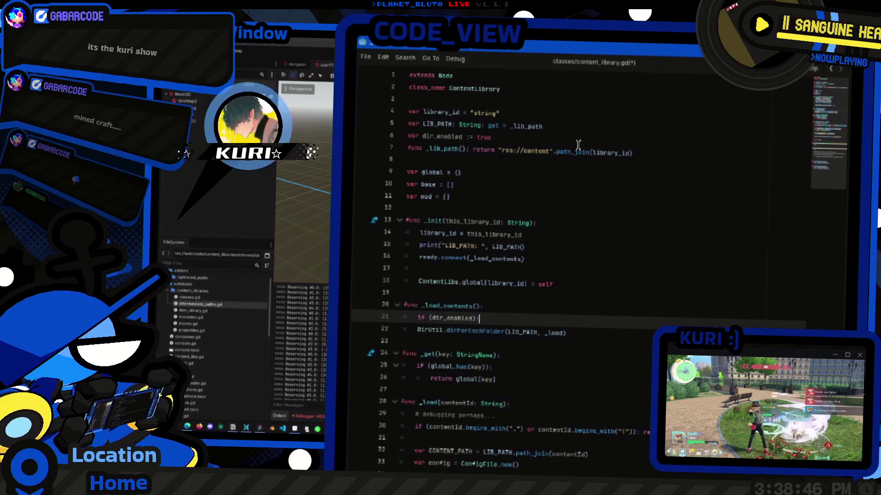
{"action": "key", "text": "Down"}
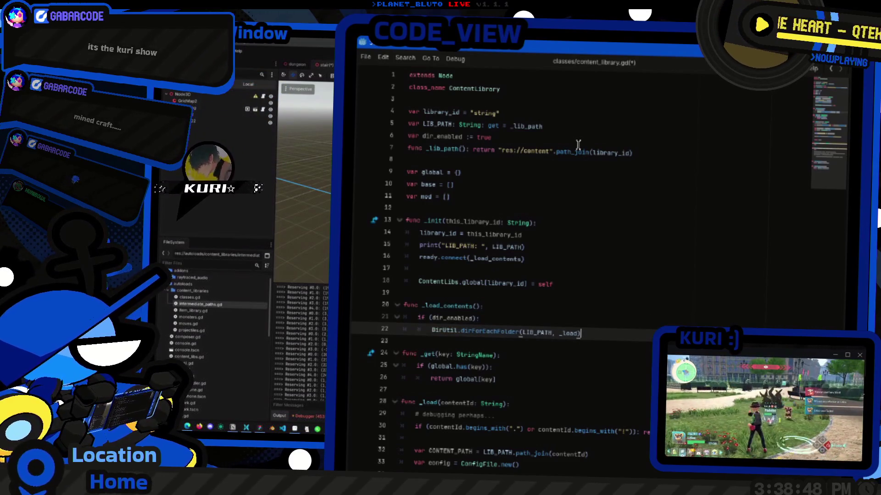
{"action": "key", "text": "Return"}
{"action": "type", "text": "else"}
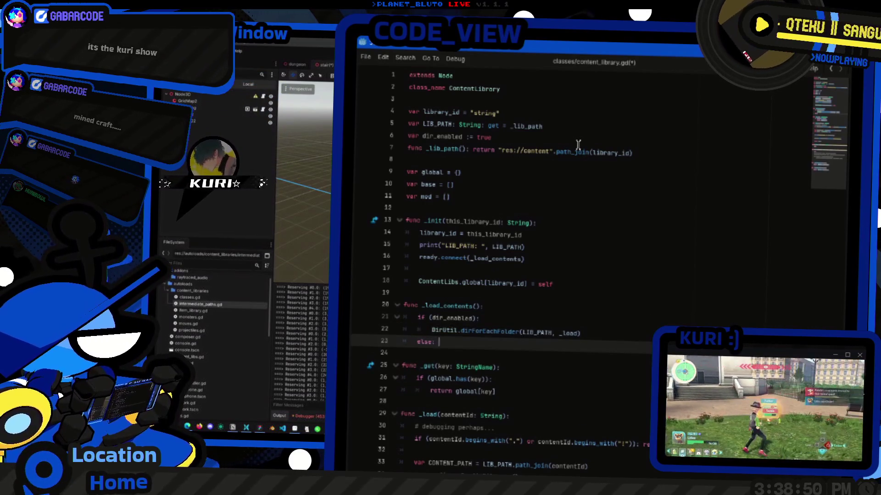
{"action": "key", "text": "Return"}
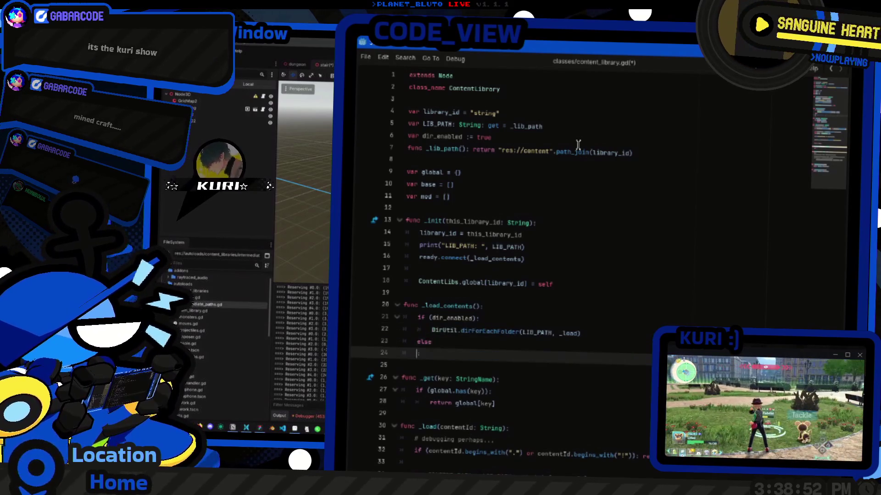
{"action": "key", "text": "Tab"}
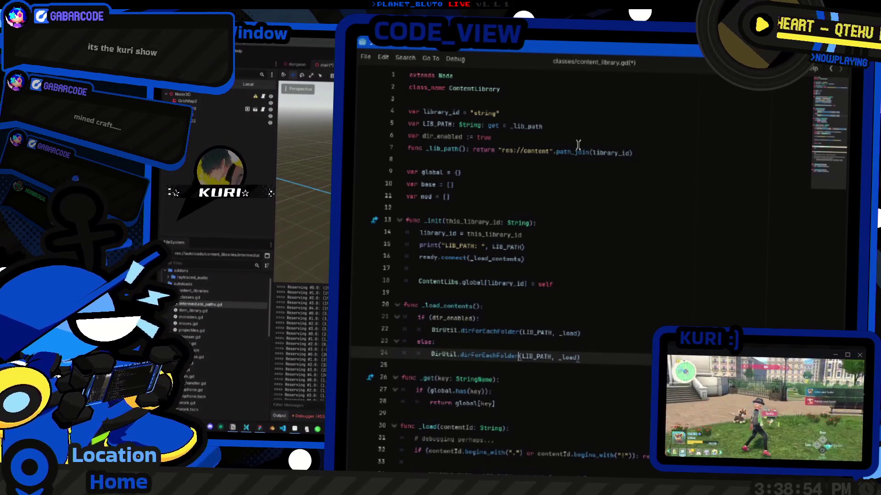
{"action": "type", "text": "i"}
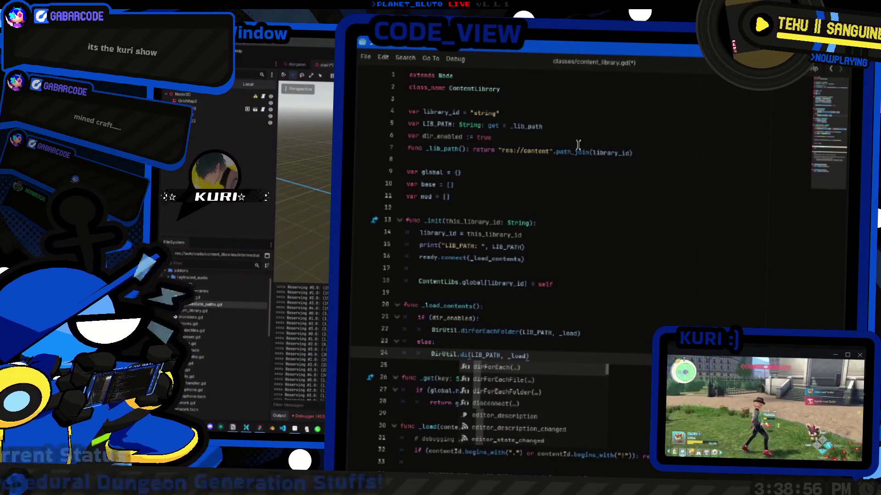
{"action": "key", "text": "Down"}
{"action": "key", "text": "Return"}
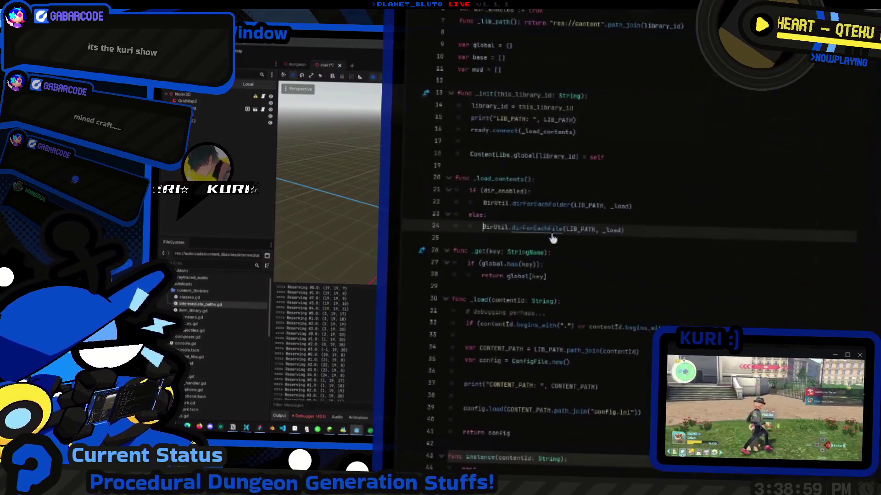
{"action": "left_click", "coordinate": [486, 233], "text": "ctrl"}
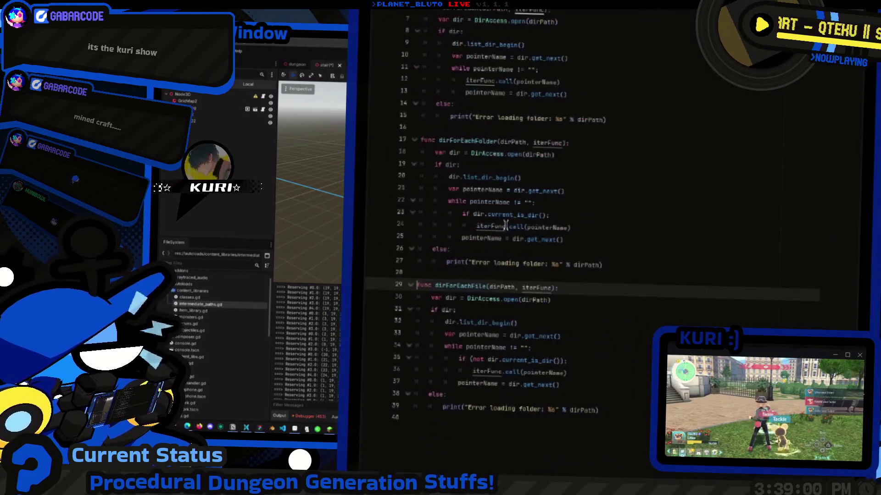
Back in intermediate_paths.gd, add dir_enabled = false right below super("intermediate_paths") in _init
{"action": "key", "text": "alt+Left"}
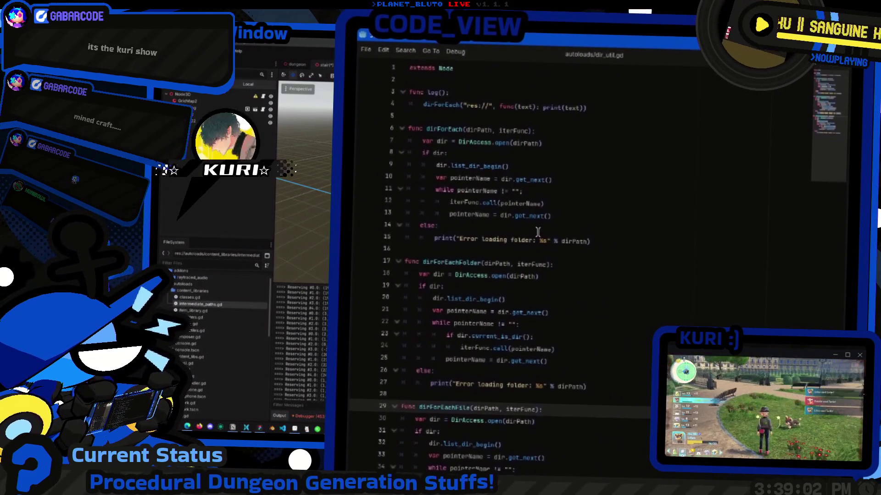
{"action": "key", "text": "alt+Left"}
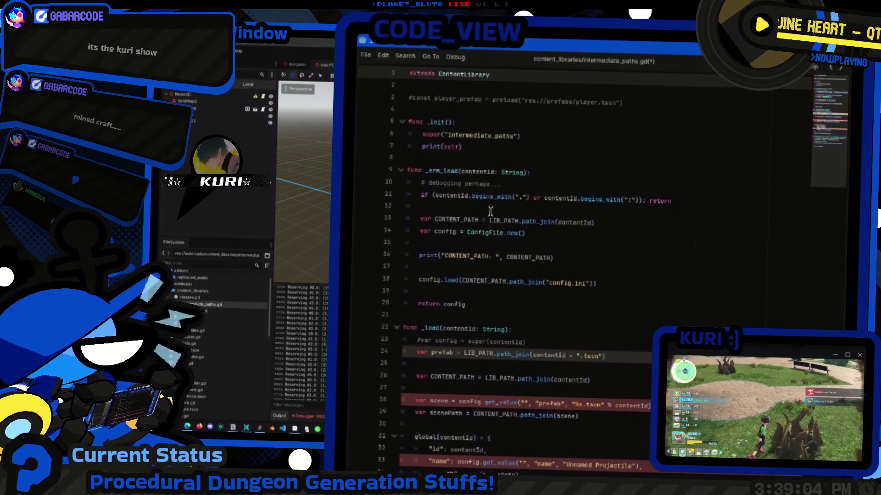
{"action": "left_click", "coordinate": [494, 144]}
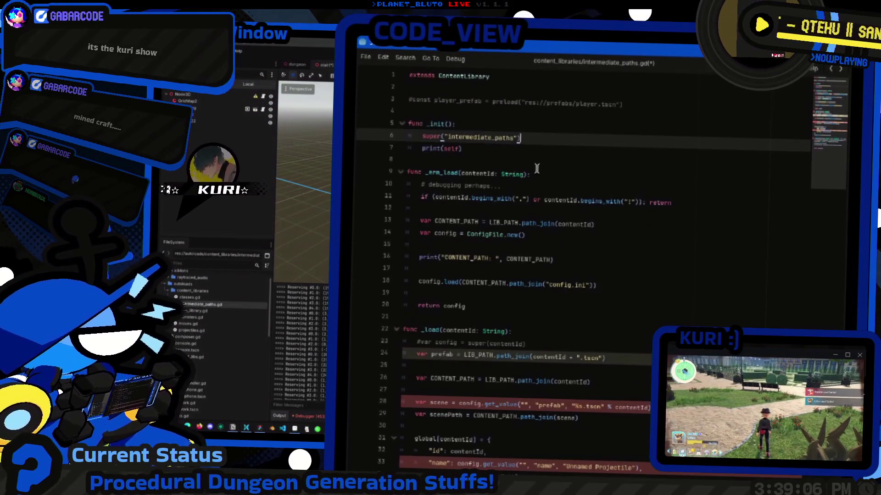
{"action": "key", "text": "Up"}
{"action": "key", "text": "Up"}
{"action": "key", "text": "Down"}
{"action": "key", "text": "End"}
{"action": "key", "text": "Return"}
{"action": "key", "text": "Return"}
{"action": "key", "text": "Return"}
{"action": "key", "text": "Up"}
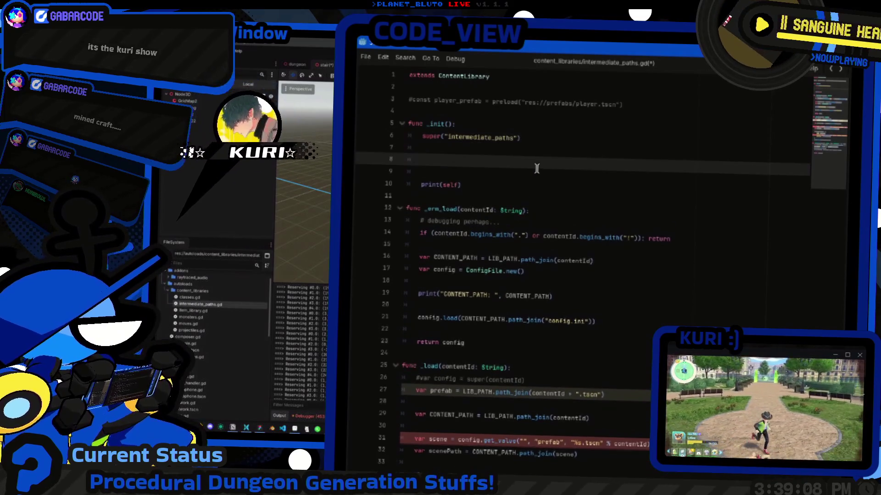
{"action": "type", "text": "dir_en"}
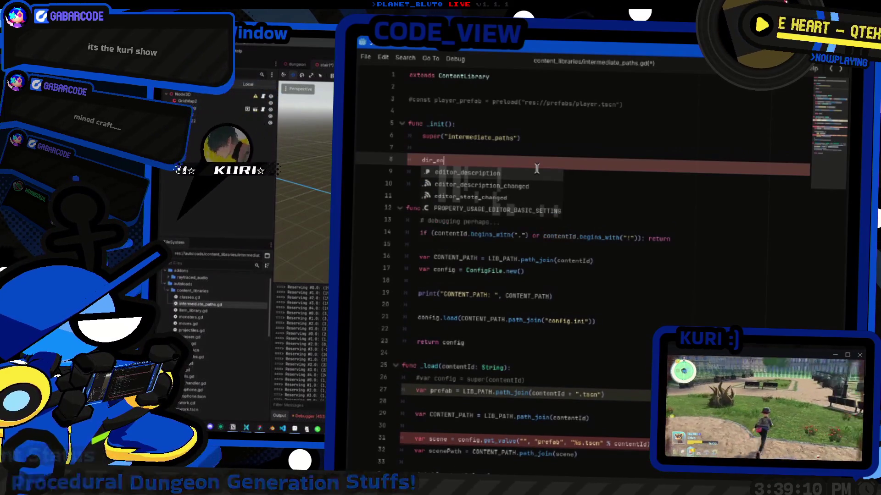
{"action": "type", "text": "dir_en"}
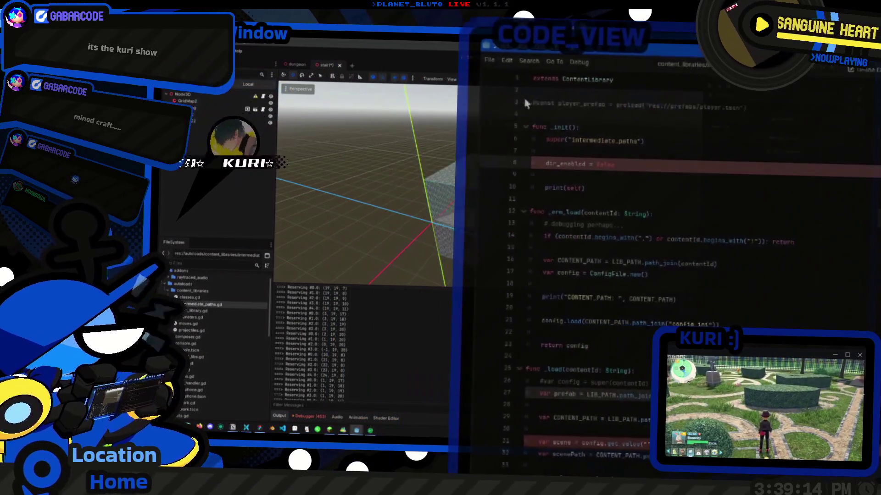
{"action": "key", "text": "alt+Left"}
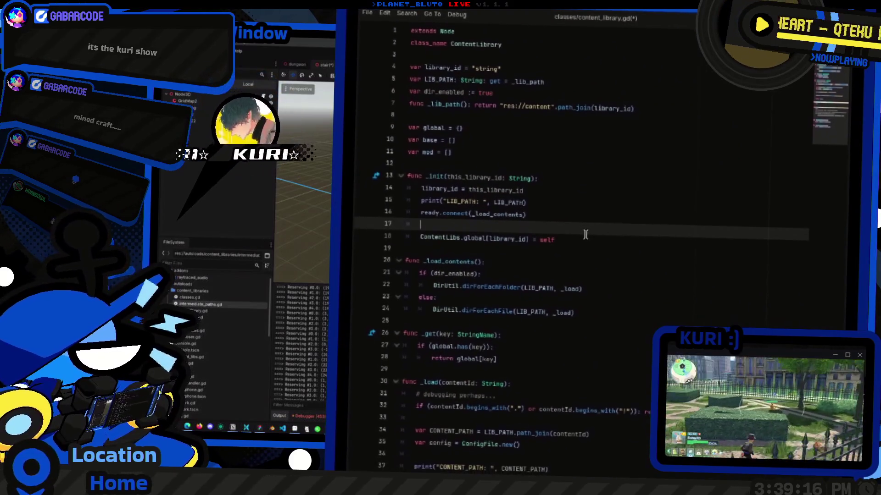
{"action": "key", "text": "alt+Left"}
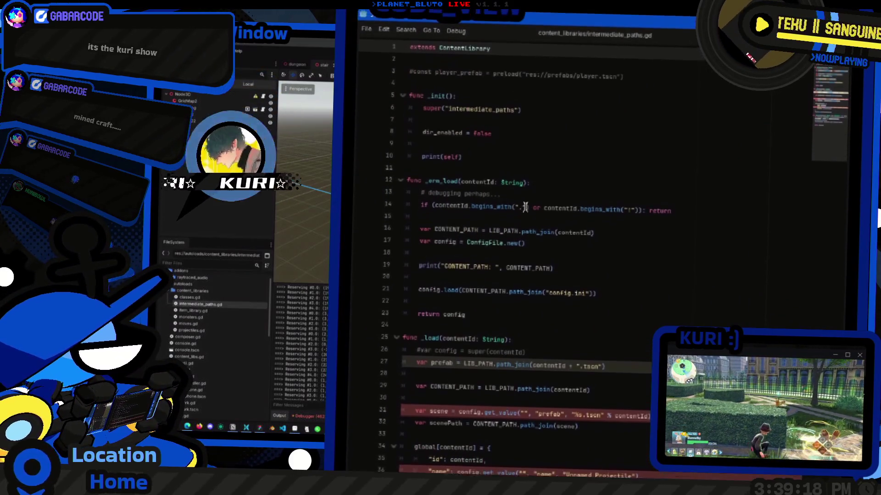
Scroll down to the _load function and comment out the name entry
{"action": "scroll", "coordinate": [587, 247], "scroll_direction": "down", "scroll_amount": 2}
{"action": "left_click", "coordinate": [591, 273]}
{"action": "scroll", "coordinate": [591, 273], "scroll_direction": "down", "scroll_amount": 1}
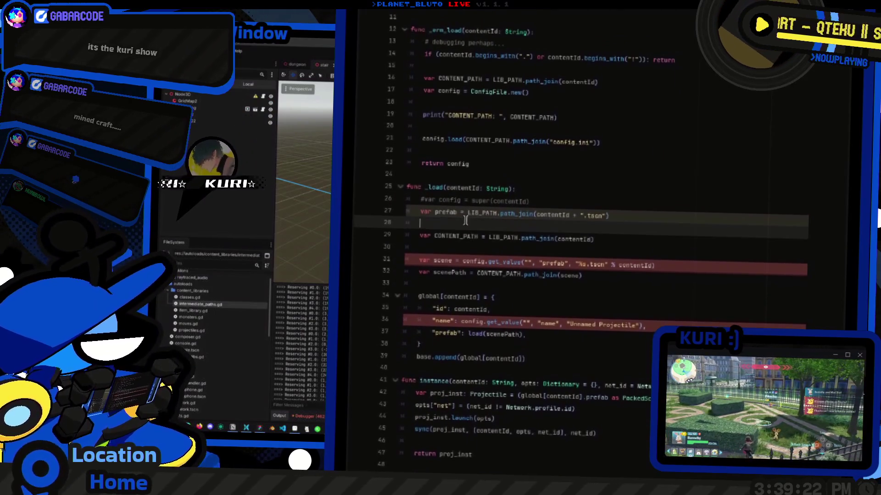
{"action": "scroll", "coordinate": [542, 232], "scroll_direction": "down", "scroll_amount": 1}
{"action": "scroll", "coordinate": [614, 233], "scroll_direction": "down", "scroll_amount": 1}
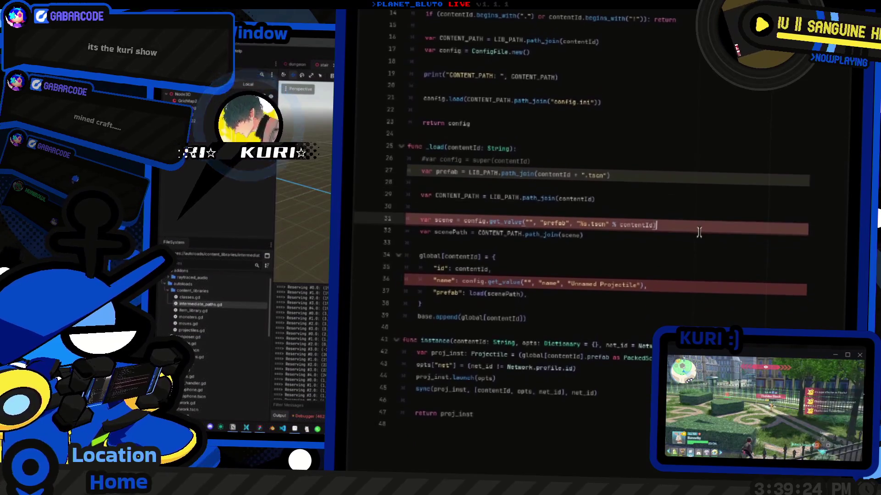
{"action": "left_click_drag", "start_coordinate": [657, 223], "coordinate": [436, 219]}
{"action": "left_click_drag", "start_coordinate": [647, 282], "coordinate": [465, 280]}
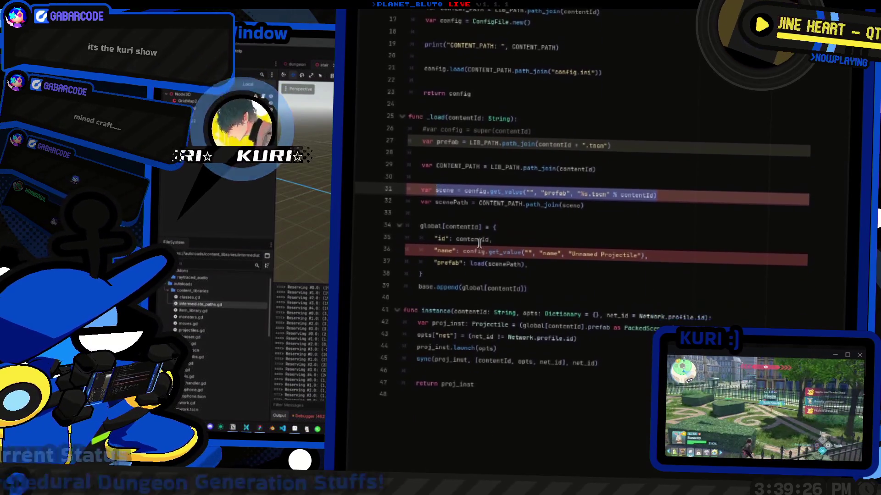
{"action": "scroll", "coordinate": [489, 216], "scroll_direction": "down", "scroll_amount": 3}
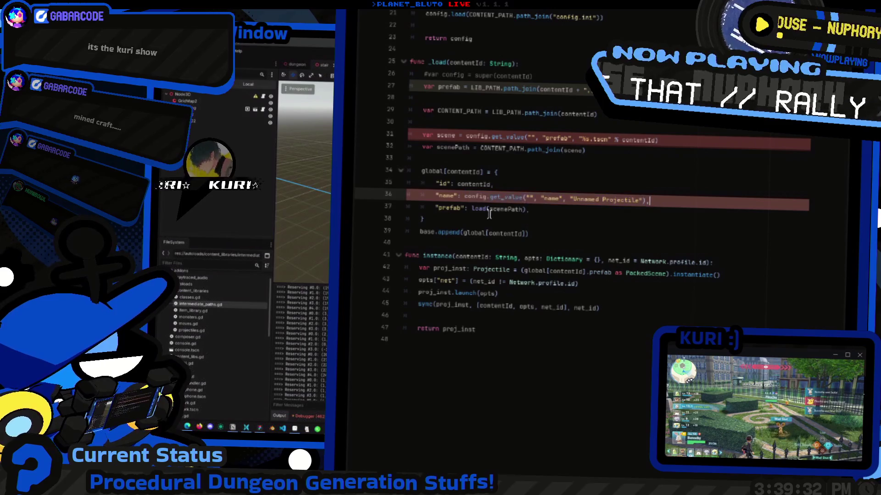
{"action": "key", "text": "ctrl+k"}
{"action": "key", "text": "Down"}
Replace the prefab entry's load(scenePath) value with load(PREFAB_PATH)
{"action": "key", "text": "Left"}
{"action": "key", "text": "ctrl+shift+Left"}
{"action": "key", "text": "ctrl+shift+Left"}
{"action": "key", "text": "ctrl+shift+Left"}
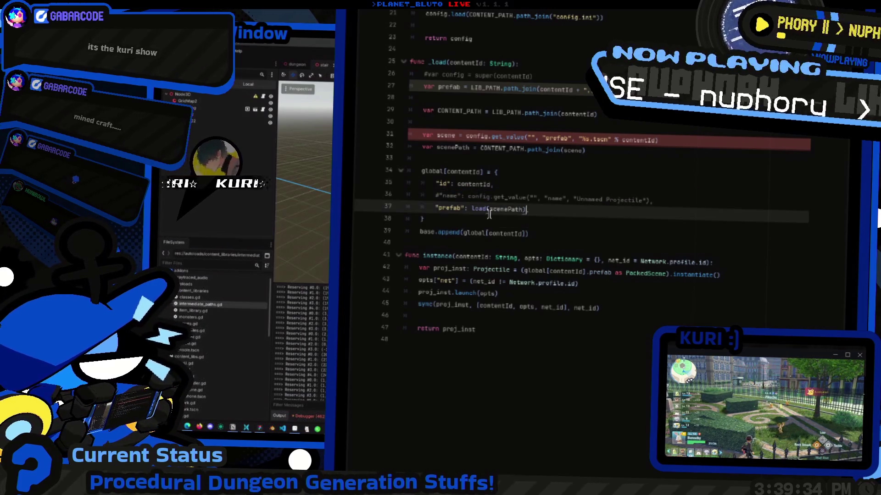
{"action": "type", "text": "prefab"}
{"action": "key", "text": "Up"}
{"action": "key", "text": "Up"}
{"action": "key", "text": "Up"}
{"action": "key", "text": "Up"}
{"action": "key", "text": "Up"}
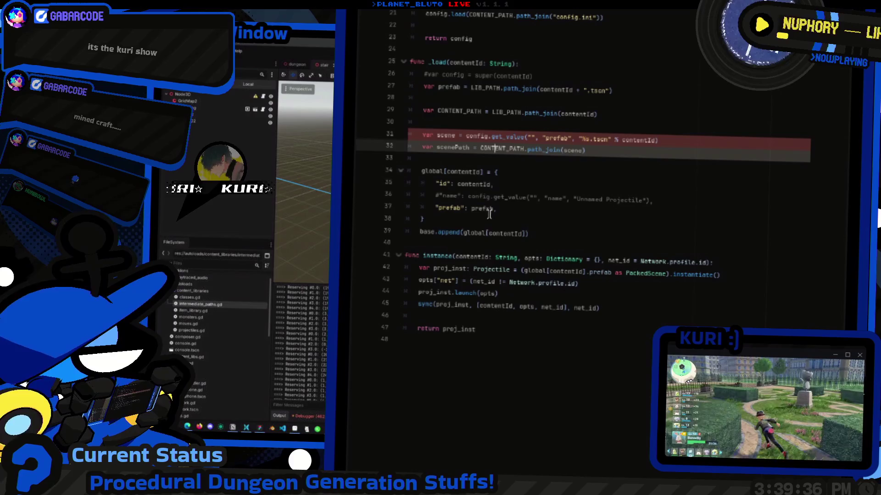
{"action": "key", "text": "Up"}
{"action": "key", "text": "Up"}
{"action": "key", "text": "Up"}
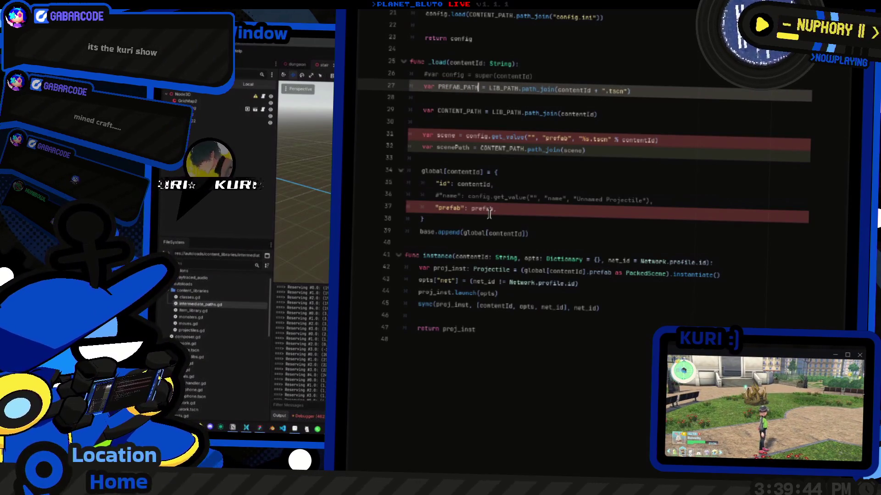
{"action": "key", "text": "Down"}
{"action": "key", "text": "Down"}
{"action": "key", "text": "Down"}
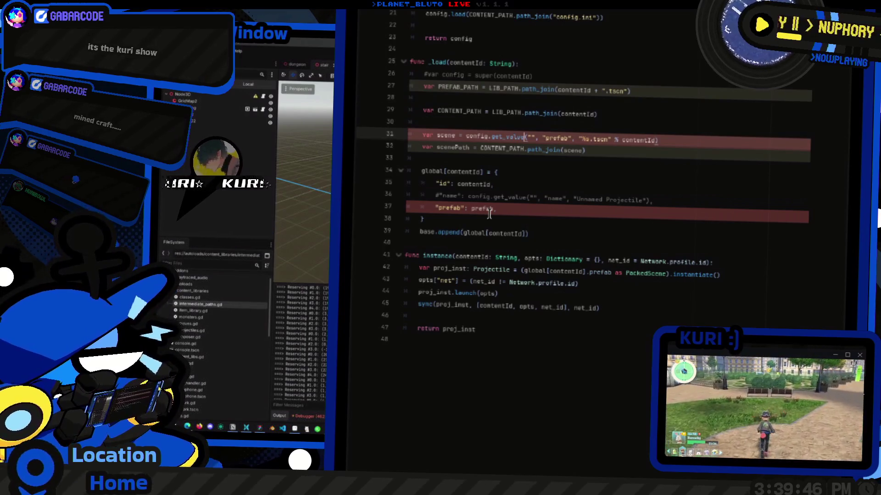
{"action": "key", "text": "Up"}
{"action": "key", "text": "Up"}
{"action": "key", "text": "Up"}
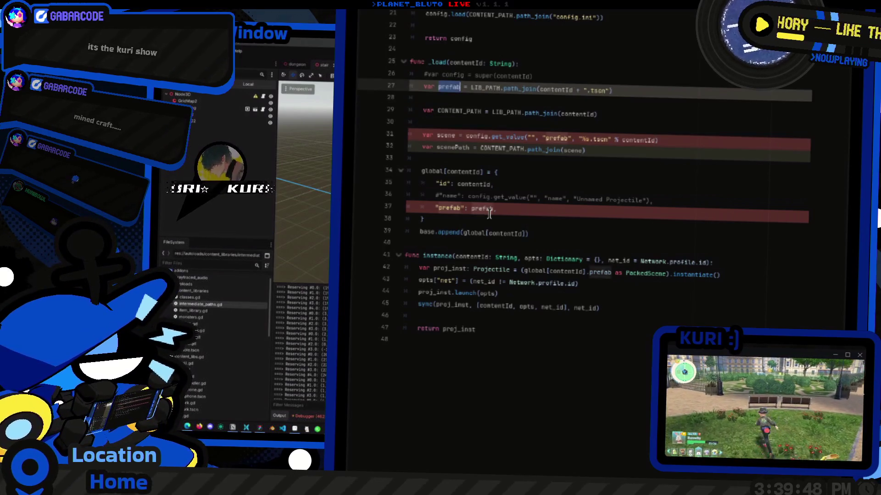
{"action": "type", "text": "PREFAB_PATH"}
{"action": "double_click", "coordinate": [489, 212]}
{"action": "scroll", "coordinate": [489, 214], "scroll_direction": "down", "scroll_amount": 1}
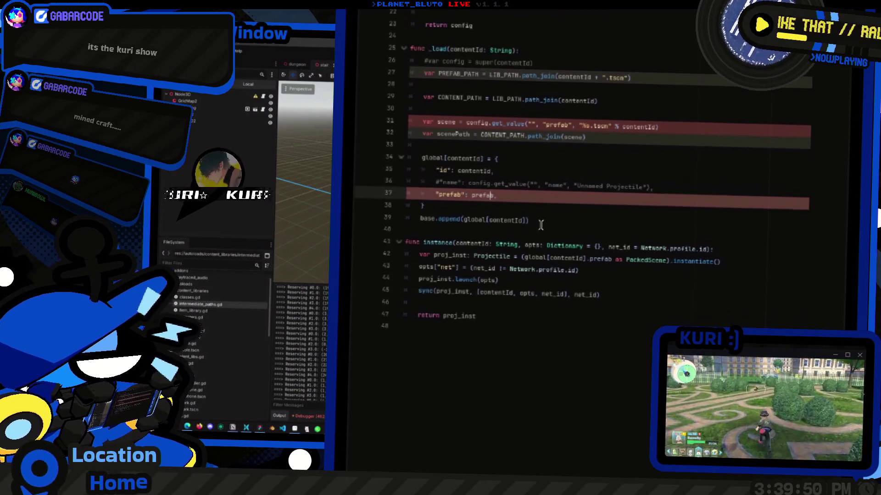
{"action": "type", "text": "load("}
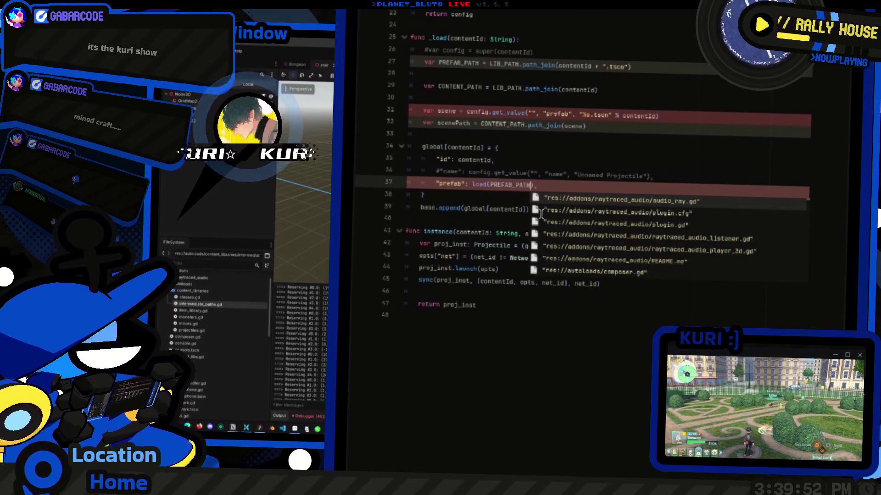
{"action": "type", "text": "PREFAB_PATH"}
{"action": "key", "text": "Up"}
{"action": "key", "text": "Up"}
{"action": "key", "text": "Up"}
{"action": "key", "text": "Up"}
{"action": "key", "text": "Up"}
{"action": "key", "text": "Up"}
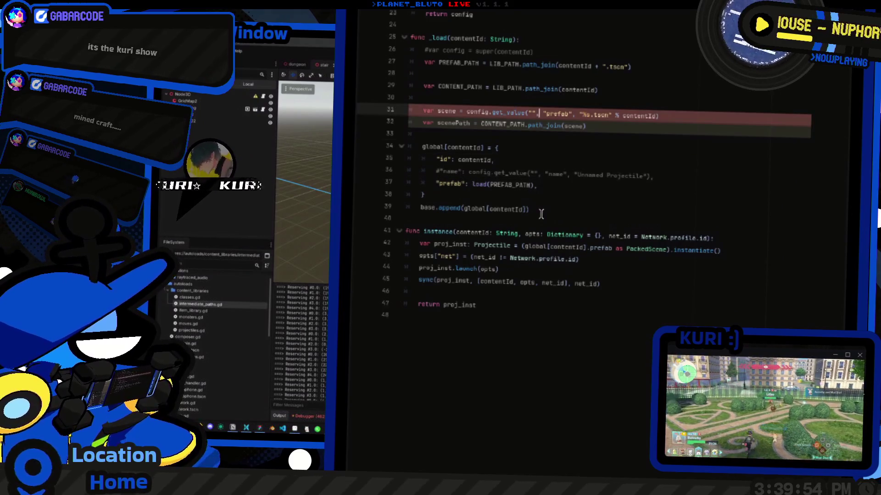
Comment out the unused scenePath, opts, launch and sync lines
{"action": "key", "text": "Down"}
{"action": "key", "text": "ctrl+k"}
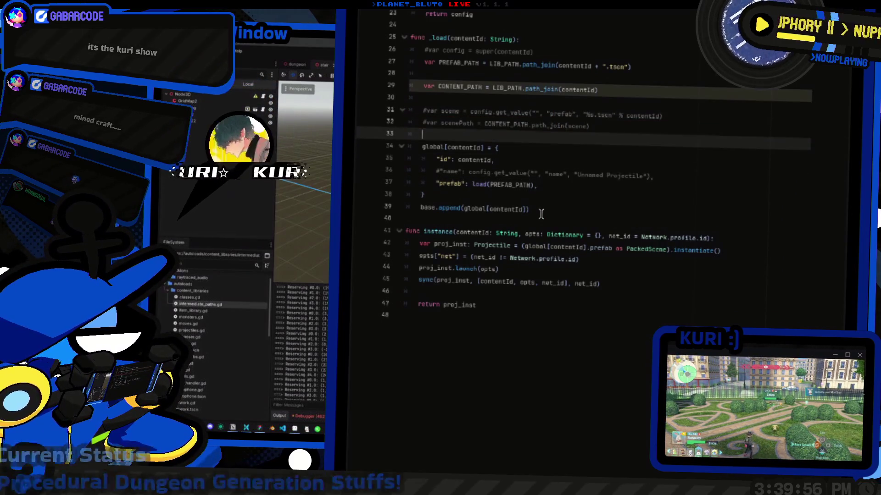
{"action": "key", "text": "Down"}
{"action": "key", "text": "Down"}
{"action": "key", "text": "Down"}
{"action": "key", "text": "Down"}
{"action": "key", "text": "Down"}
{"action": "key", "text": "Down"}
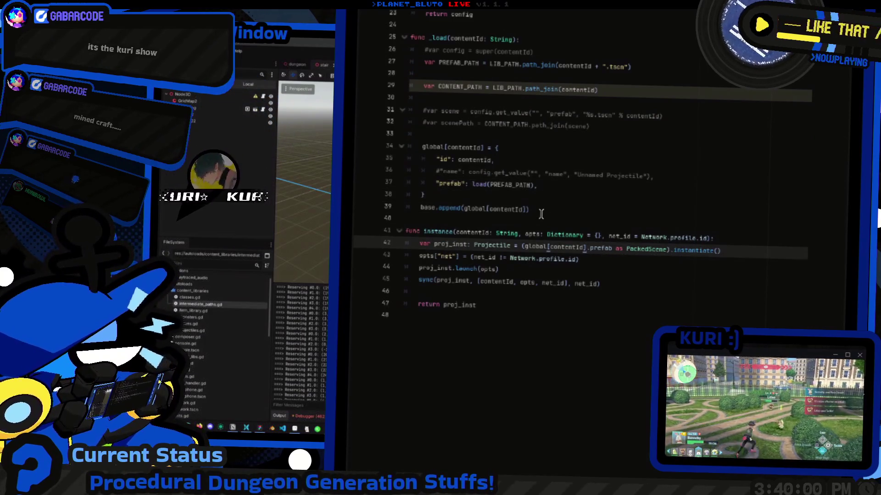
{"action": "key", "text": "Down"}
{"action": "key", "text": "ctrl+k"}
{"action": "key", "text": "Down"}
{"action": "key", "text": "ctrl+k"}
{"action": "key", "text": "Down"}
{"action": "key", "text": "ctrl+k"}
{"action": "key", "text": "Down"}
{"action": "key", "text": "Down"}
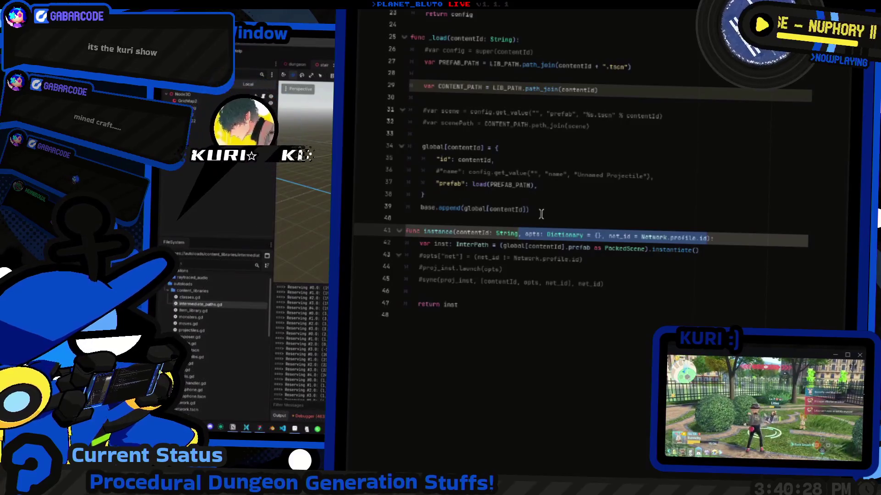
Remove the opts and net_id parameters from instance() and delete the old block above _load
{"action": "key", "text": "BackSpace"}
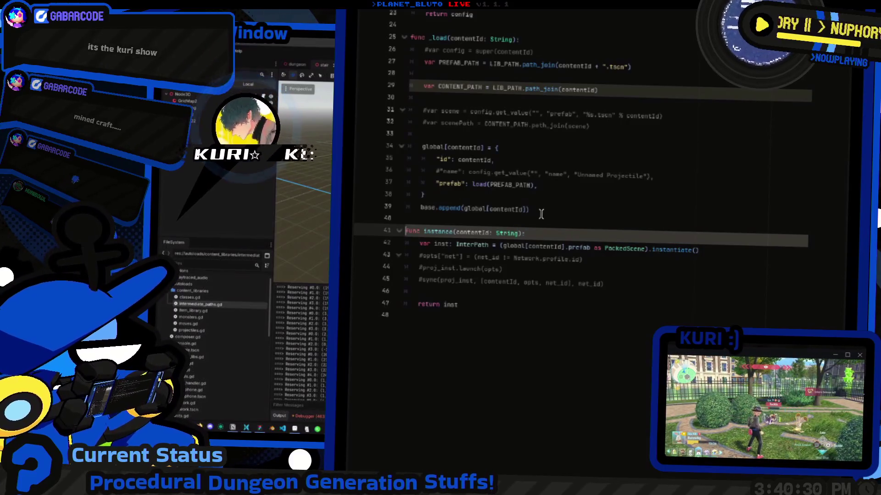
{"action": "key", "text": "Up"}
{"action": "key", "text": "Up"}
{"action": "key", "text": "Up"}
{"action": "key", "text": "Up"}
{"action": "key", "text": "Up"}
{"action": "key", "text": "Up"}
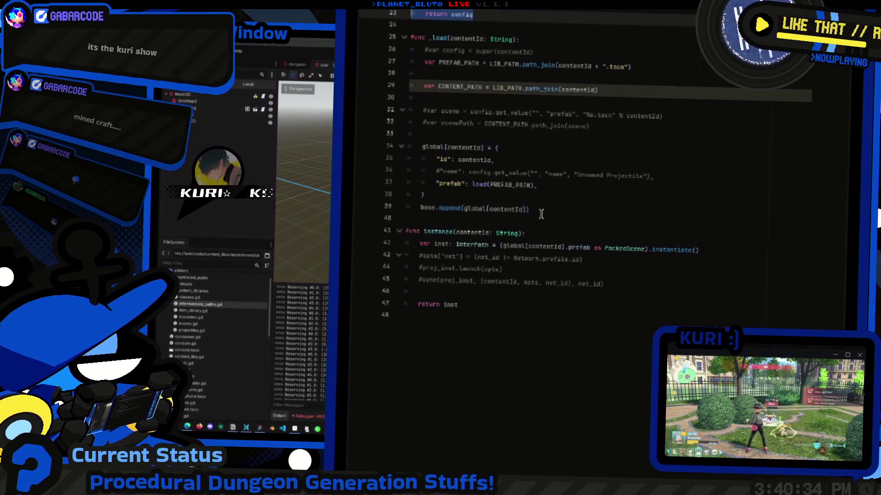
{"action": "key", "text": "BackSpace"}
{"action": "scroll", "coordinate": [541, 214], "scroll_direction": "up", "scroll_amount": 5}
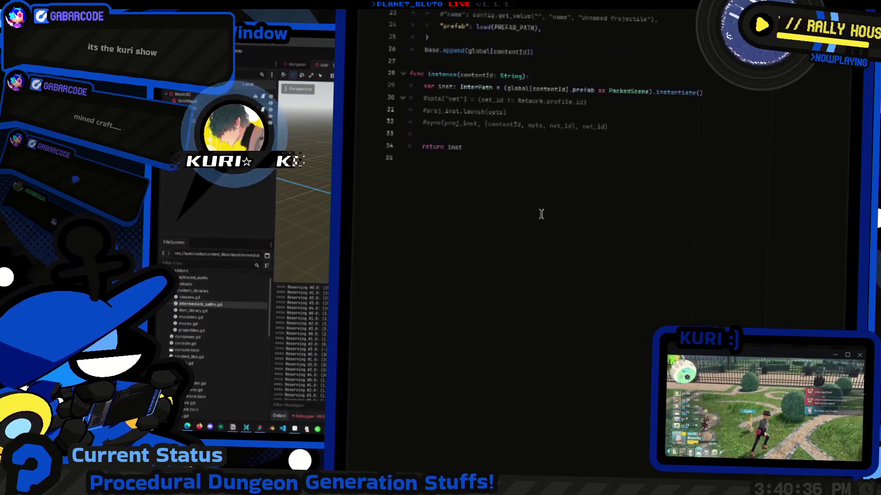
{"action": "left_click", "coordinate": [550, 162]}
{"action": "left_click", "coordinate": [580, 229]}
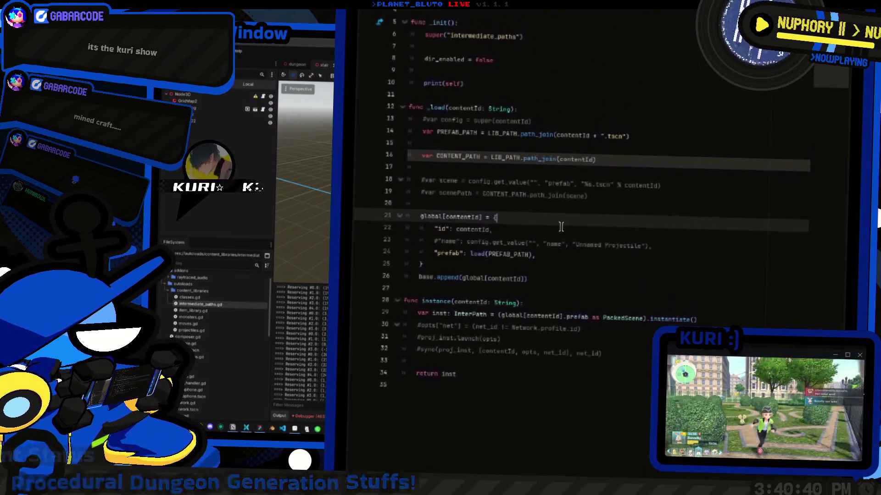
{"action": "key", "text": "alt+Tab"}
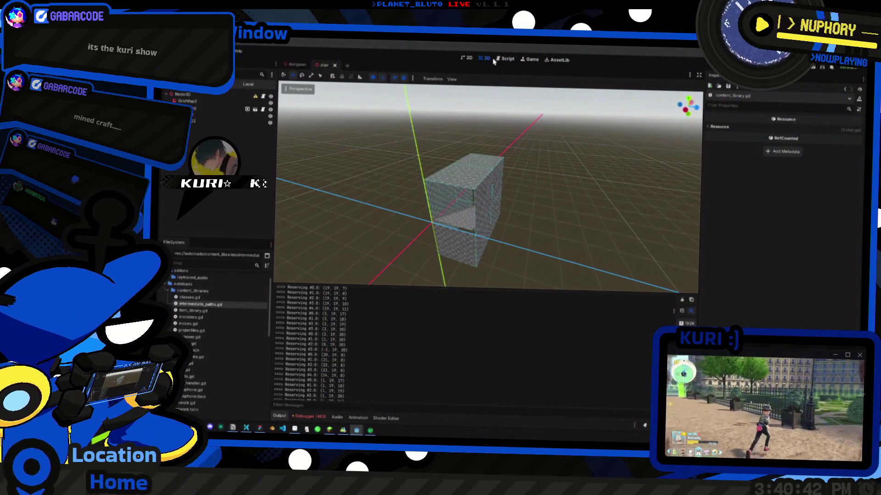
Select the cube in the 3D scene, then duplicate the prefab dictionary entry as a 'size' entry
{"action": "left_click", "coordinate": [463, 207]}
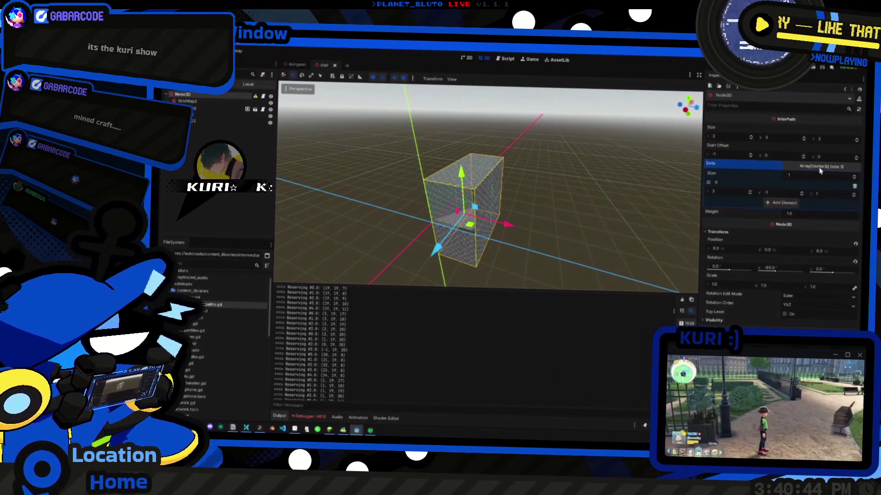
{"action": "key", "text": "alt+Tab"}
{"action": "key", "text": "ctrl+shift+d"}
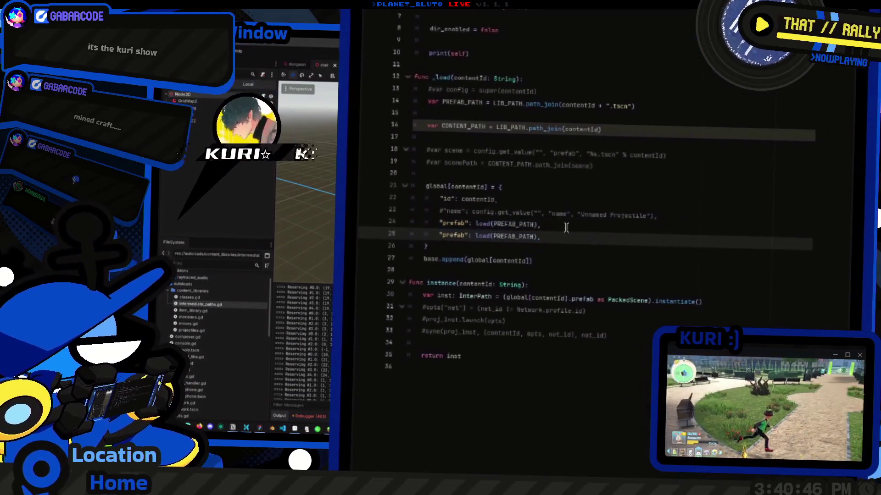
{"action": "double_click", "coordinate": [451, 225]}
{"action": "type", "text": "siz"}
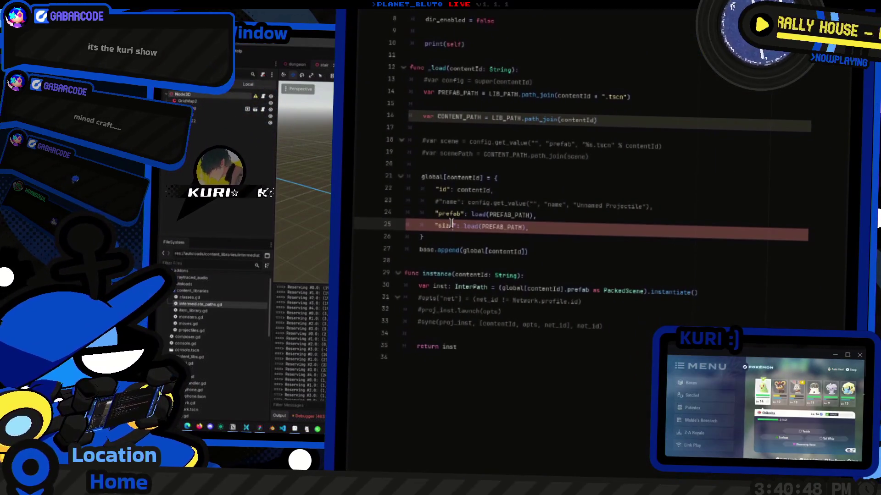
{"action": "key", "text": "ctrl+shift+Right"}
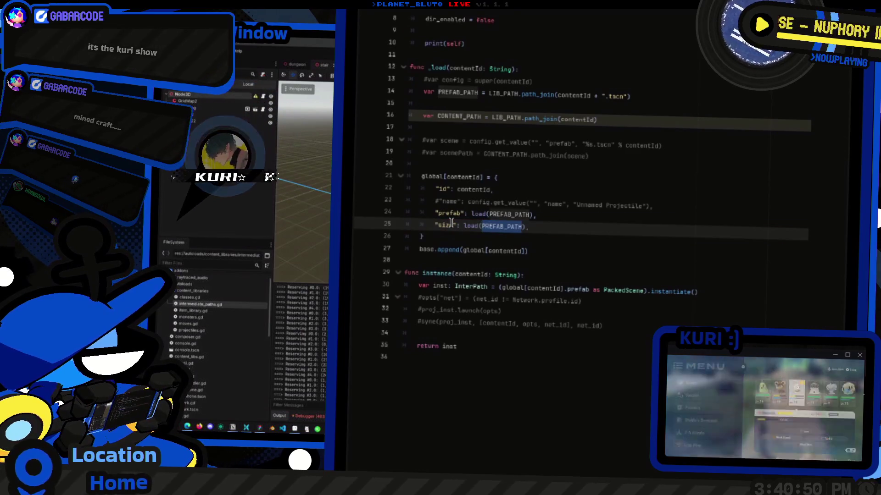
Add var prefab: PackedScene = load(PREFAB_PATH) in _load
{"action": "key", "text": "Up"}
{"action": "key", "text": "Up"}
{"action": "key", "text": "Up"}
{"action": "key", "text": "Down"}
{"action": "key", "text": "Down"}
{"action": "key", "text": "Down"}
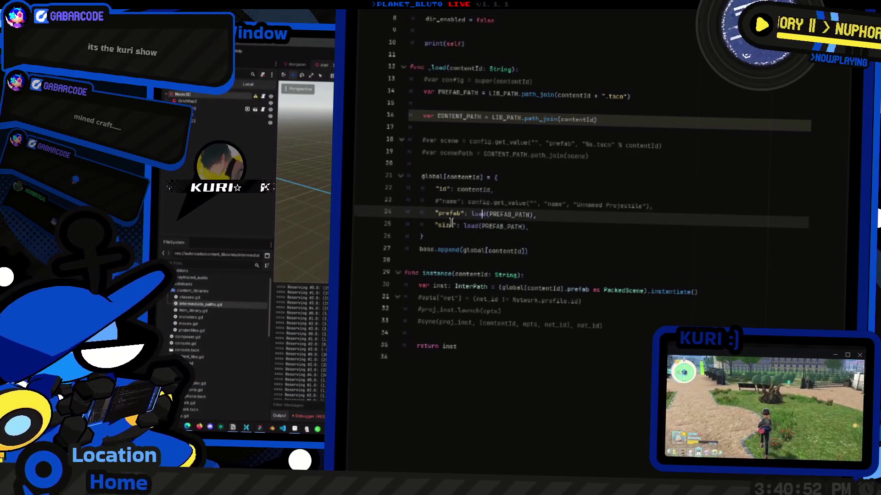
{"action": "key", "text": "Up"}
{"action": "key", "text": "Up"}
{"action": "key", "text": "Up"}
{"action": "key", "text": "Return"}
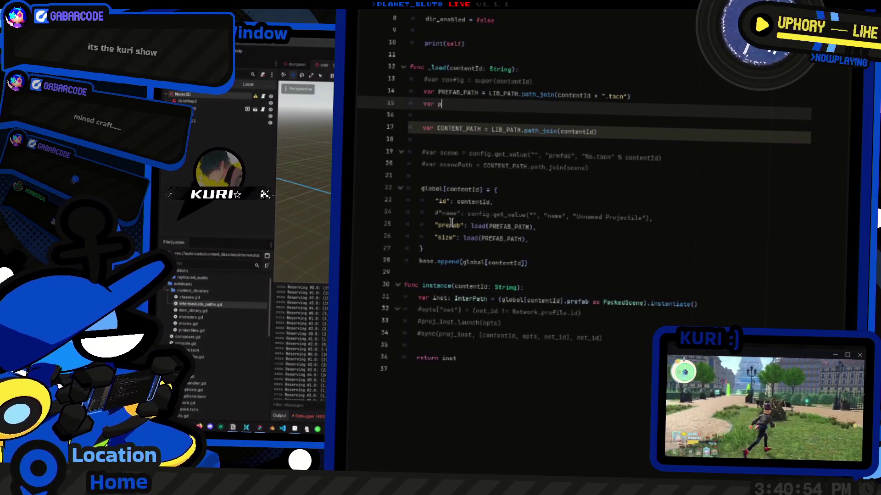
{"action": "type", "text": "refab = load("}
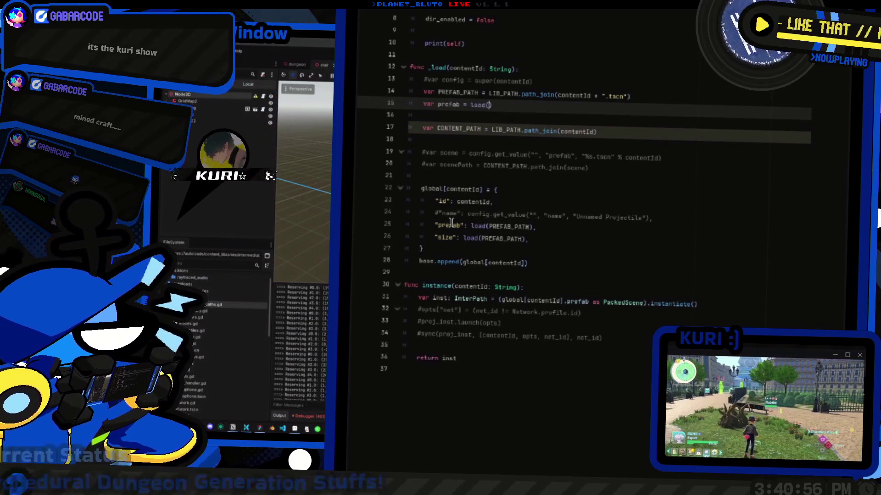
{"action": "type", "text": "PREFAB"}
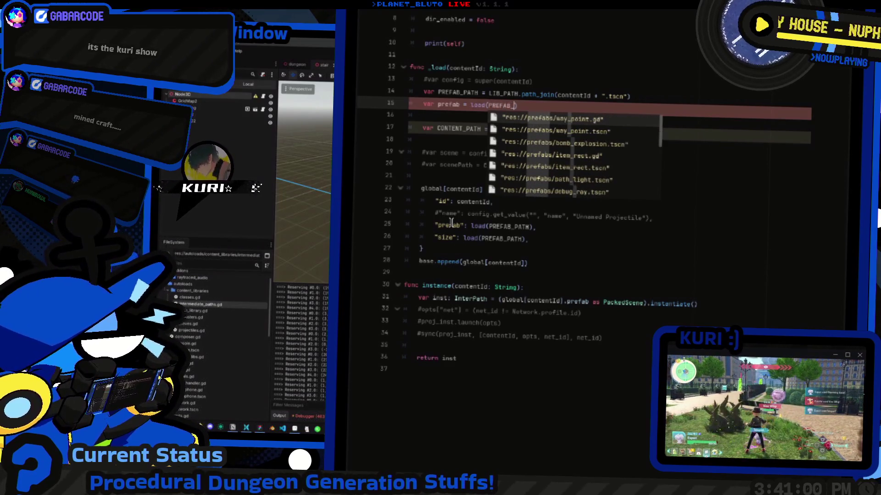
{"action": "type", "text": "_PATH"}
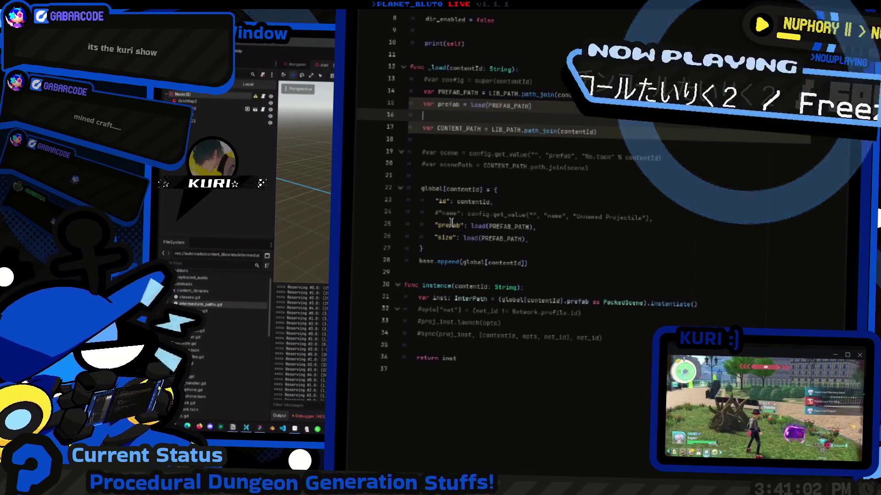
{"action": "key", "text": "Down"}
{"action": "key", "text": "Down"}
{"action": "key", "text": "Down"}
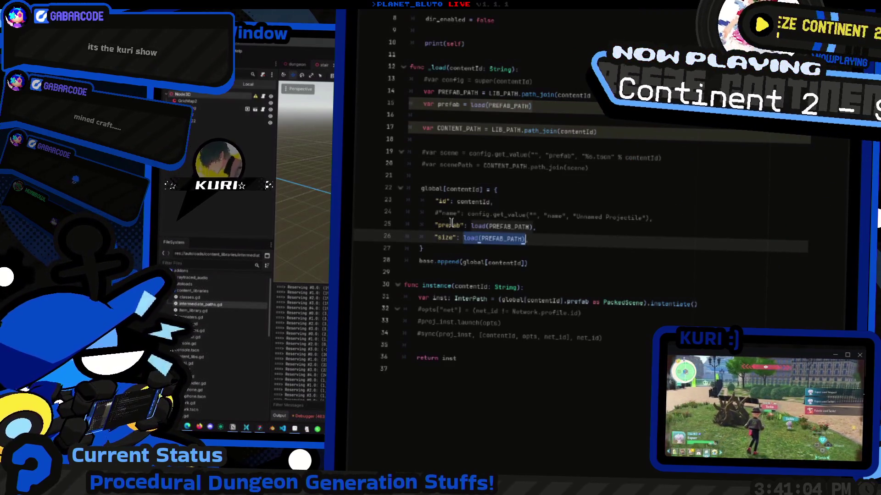
{"action": "key", "text": "Up"}
{"action": "key", "text": "Up"}
{"action": "key", "text": "Up"}
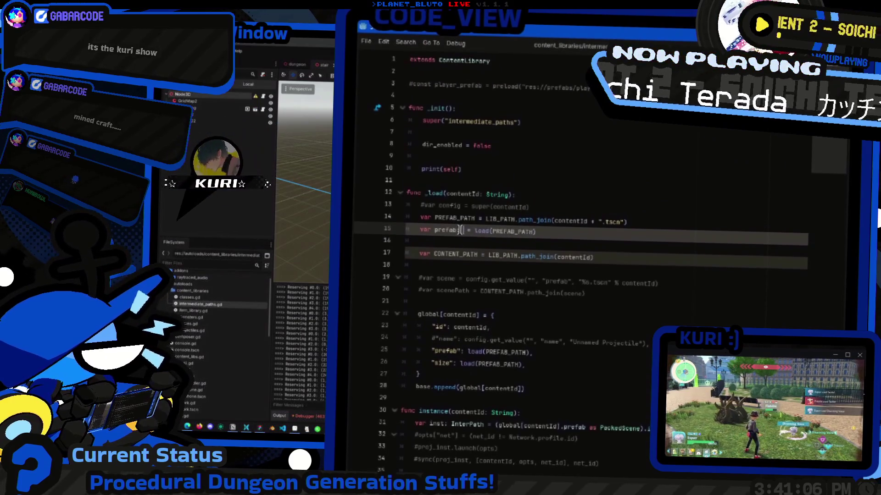
{"action": "type", "text": ": Packed"}
{"action": "type", "text": "Sc"}
{"action": "key", "text": "Return"}
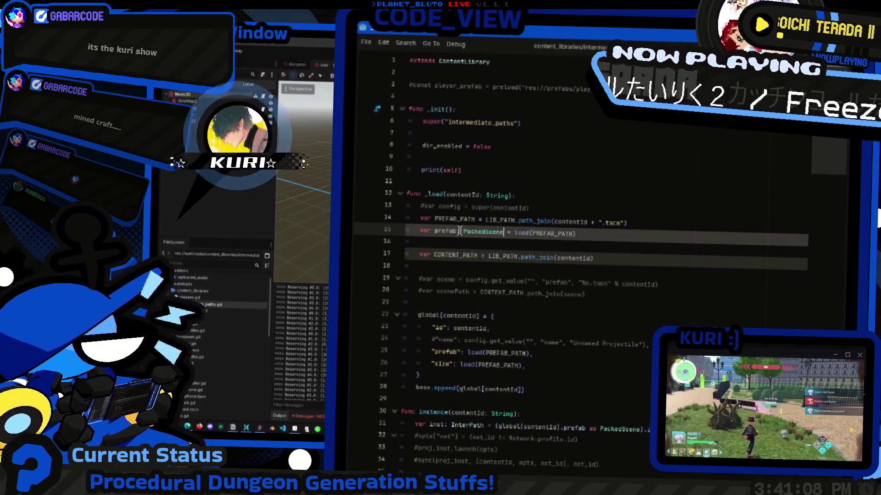
{"action": "key", "text": "Down"}
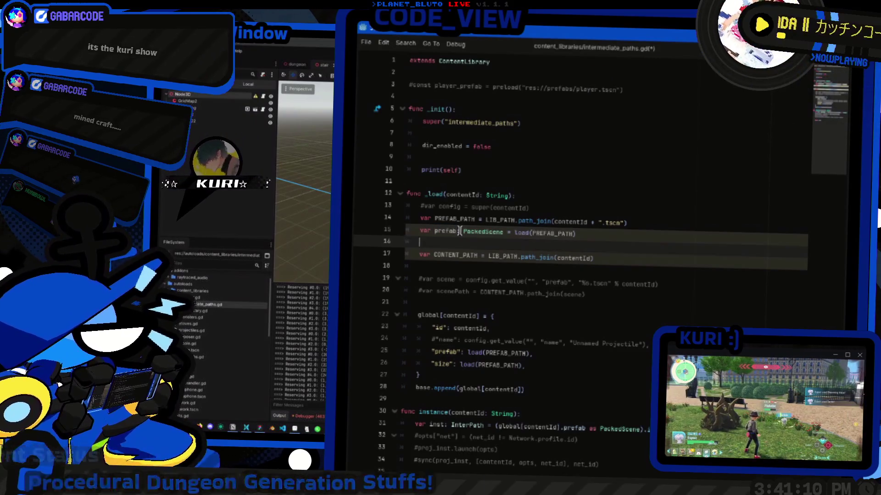
Set the size entry to prefab.get_property_list() and check the PackedScene documentation
{"action": "left_click", "coordinate": [453, 340]}
{"action": "left_click", "coordinate": [475, 365]}
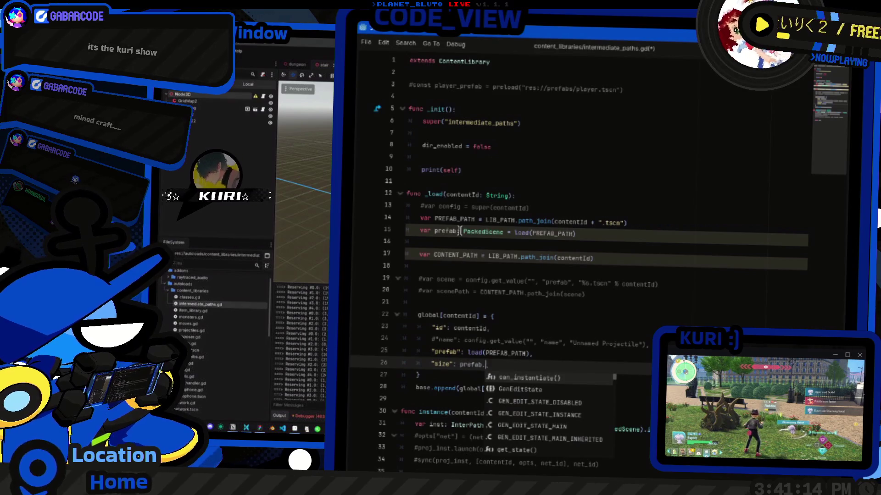
{"action": "type", "text": "get_"}
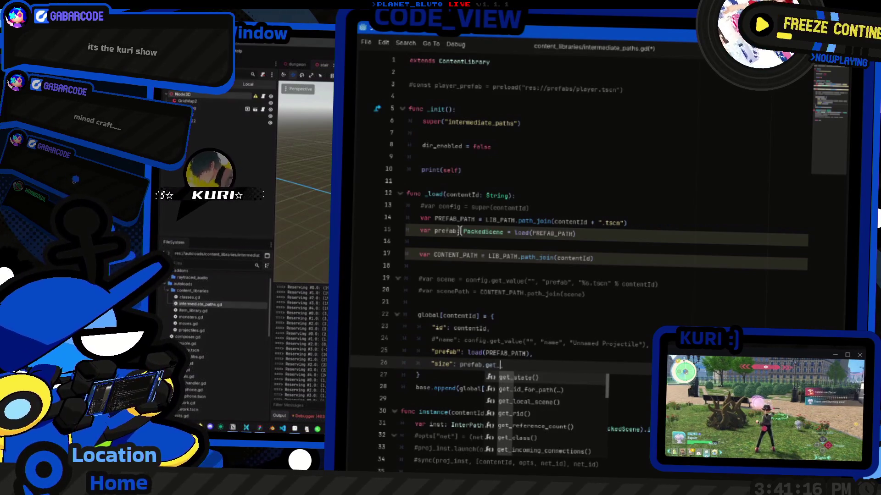
{"action": "type", "text": "pr"}
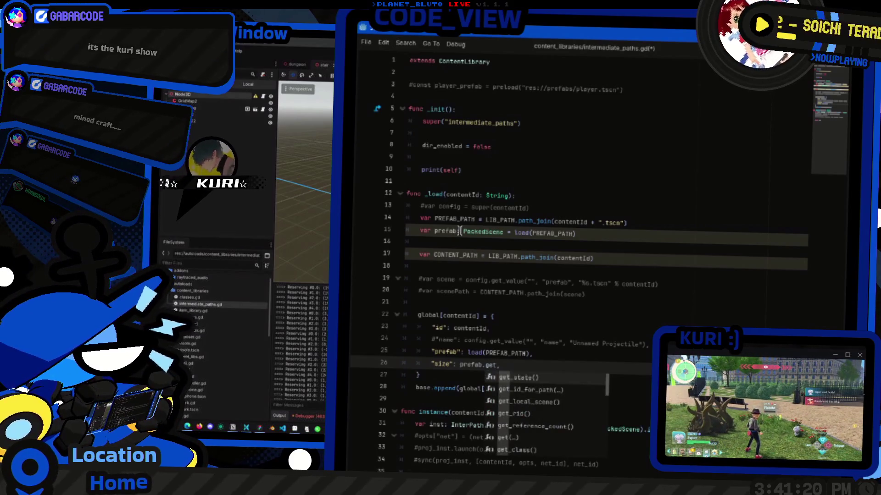
{"action": "type", "text": "property_list("}
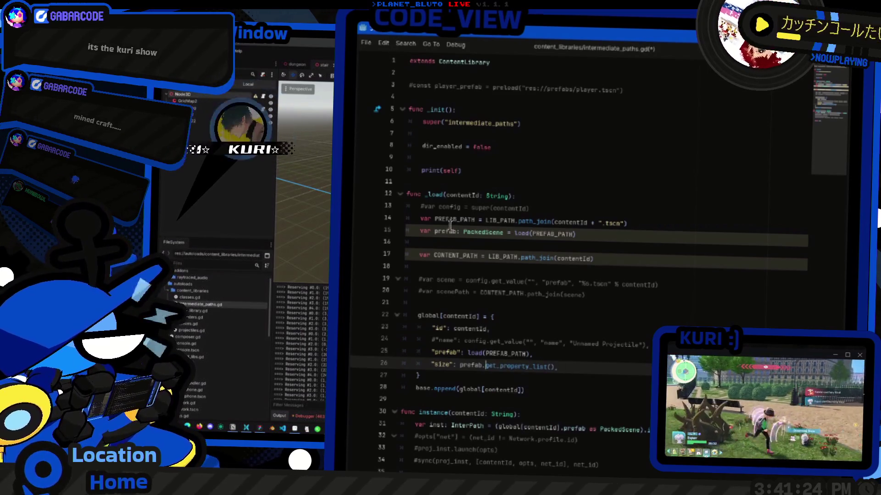
{"action": "left_click", "coordinate": [477, 232], "text": "ctrl"}
Add var prefab_state: SceneState = prefab.get_state() below the prefab variable
{"action": "scroll", "coordinate": [528, 275], "scroll_direction": "down", "scroll_amount": 15}
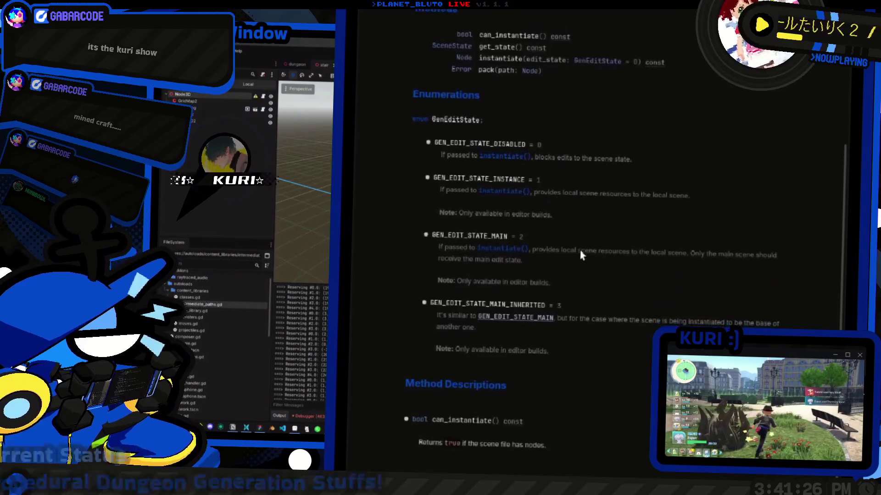
{"action": "scroll", "coordinate": [577, 225], "scroll_direction": "up", "scroll_amount": 10}
{"action": "scroll", "coordinate": [571, 220], "scroll_direction": "down", "scroll_amount": 5}
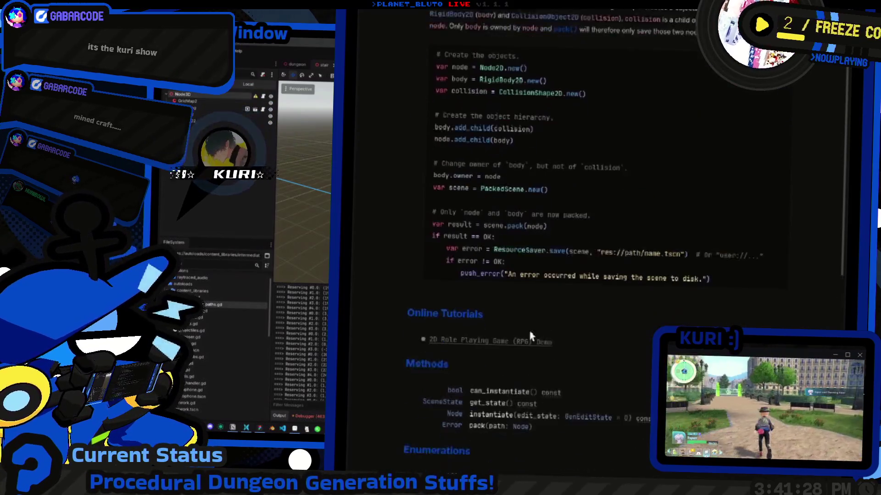
{"action": "scroll", "coordinate": [493, 277], "scroll_direction": "down", "scroll_amount": 5}
{"action": "scroll", "coordinate": [487, 165], "scroll_direction": "up", "scroll_amount": 6}
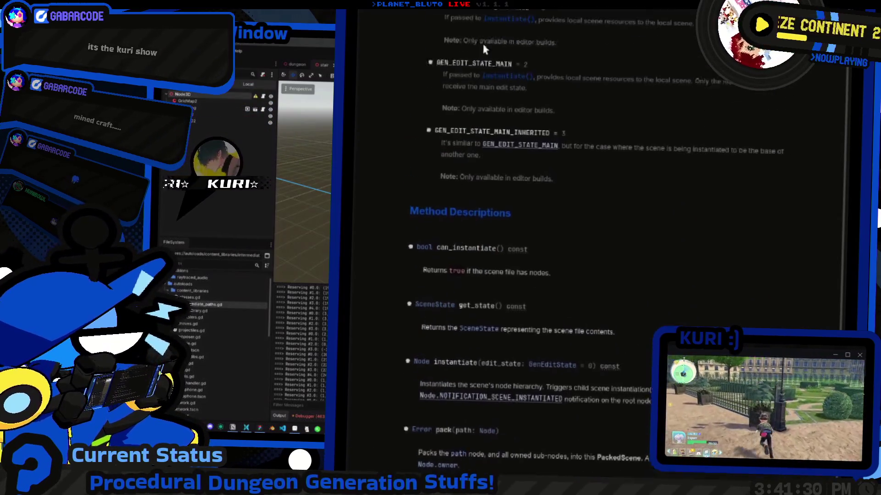
{"action": "key", "text": "alt+Left"}
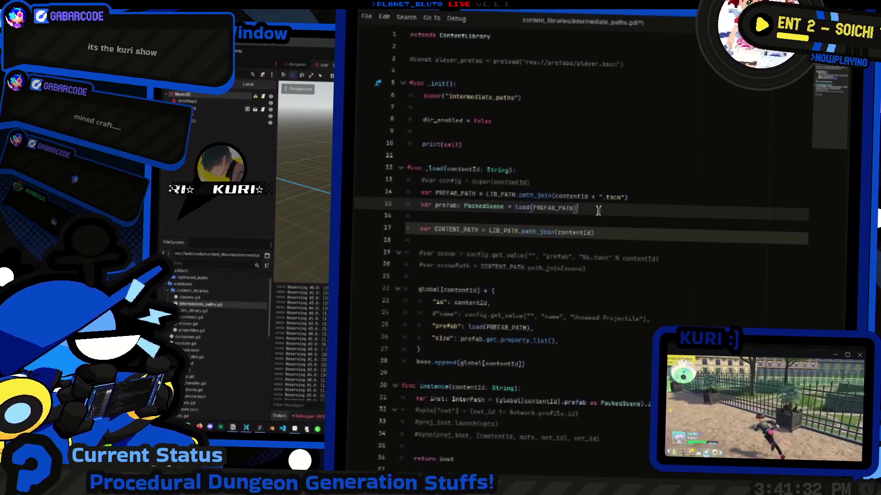
{"action": "left_click", "coordinate": [597, 230]}
{"action": "key", "text": "Return"}
{"action": "type", "text": "var prefab_state"}
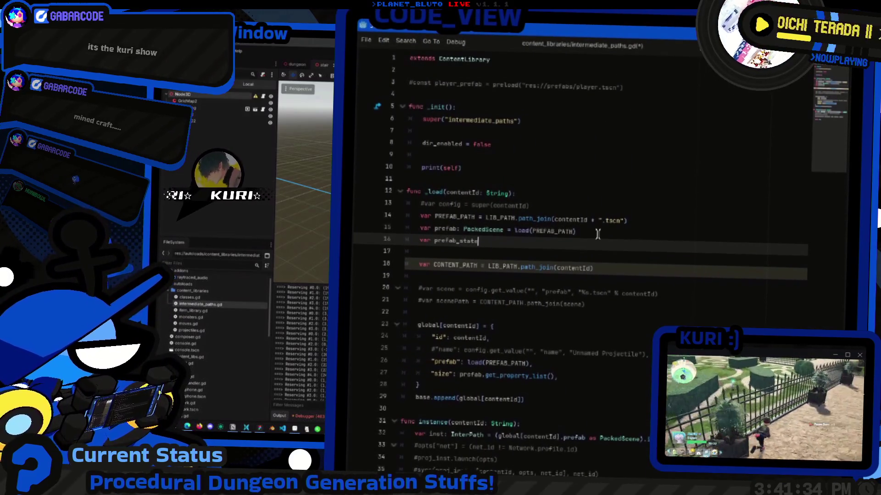
{"action": "type", "text": ": SceneState ="}
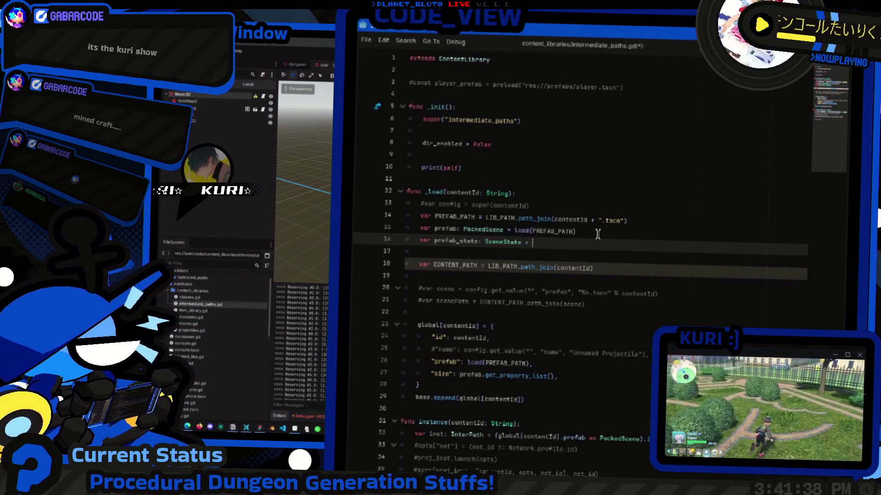
{"action": "type", "text": "prefab.get_s"}
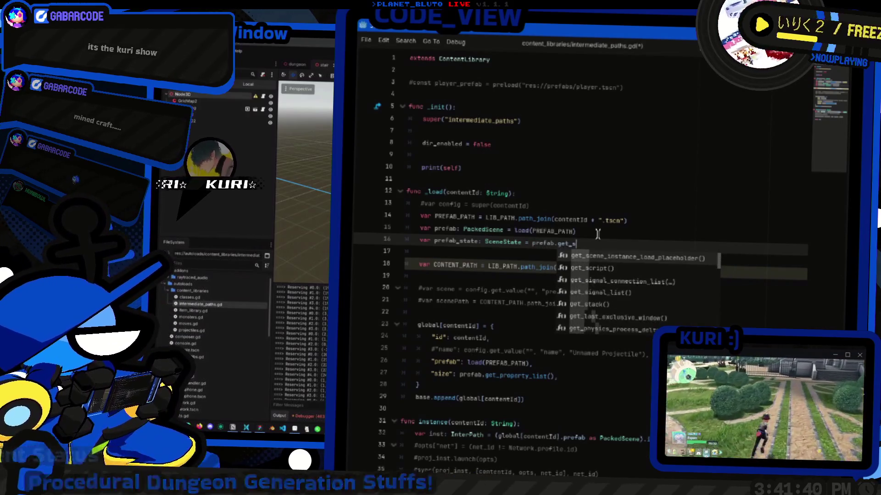
{"action": "type", "text": "tate"}
{"action": "key", "text": "Return"}
{"action": "key", "text": "BackSpace"}
{"action": "key", "text": "BackSpace"}
{"action": "key", "text": "BackSpace"}
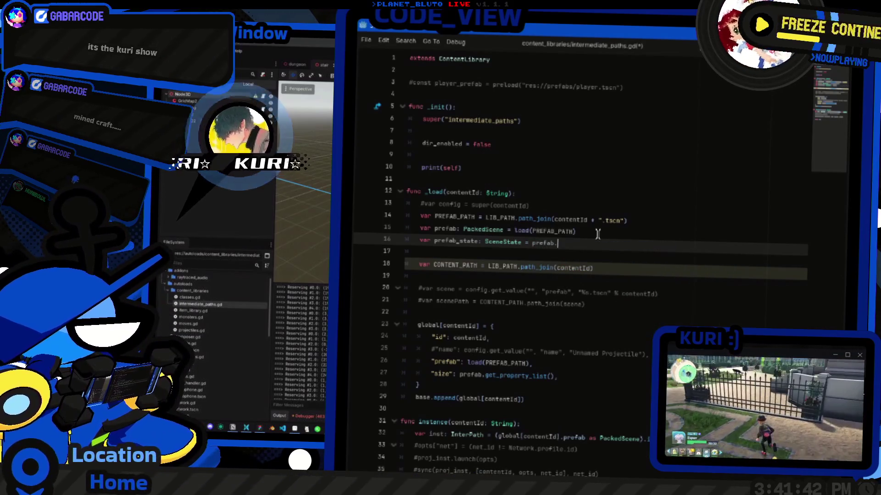
{"action": "type", "text": "get"}
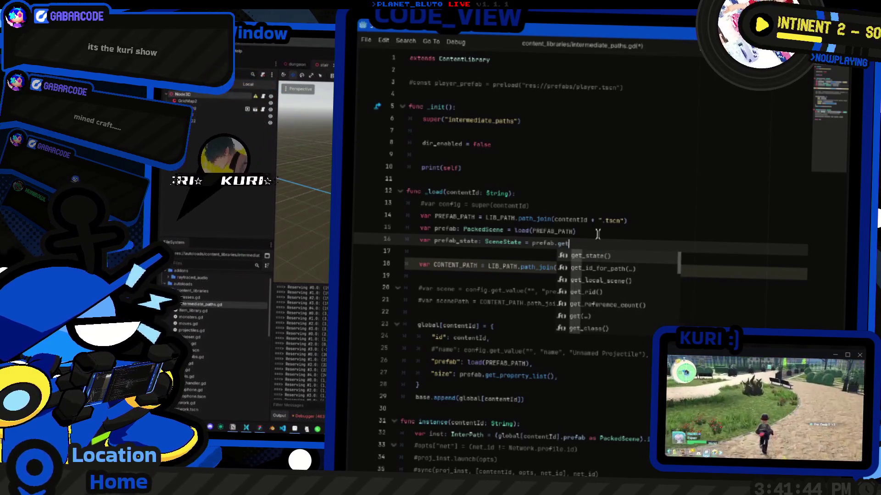
{"action": "key", "text": "Return"}
Change the size entry to call prefab_state.get_node_property_value(0, ) instead of get_property_list
{"action": "scroll", "coordinate": [597, 234], "scroll_direction": "down", "scroll_amount": 4}
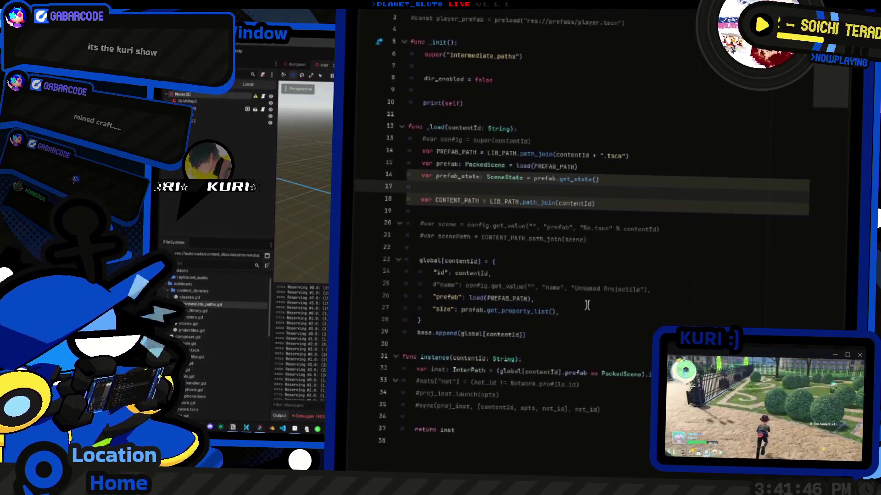
{"action": "left_click", "coordinate": [604, 234]}
{"action": "key", "text": "Down"}
{"action": "key", "text": "ctrl+d"}
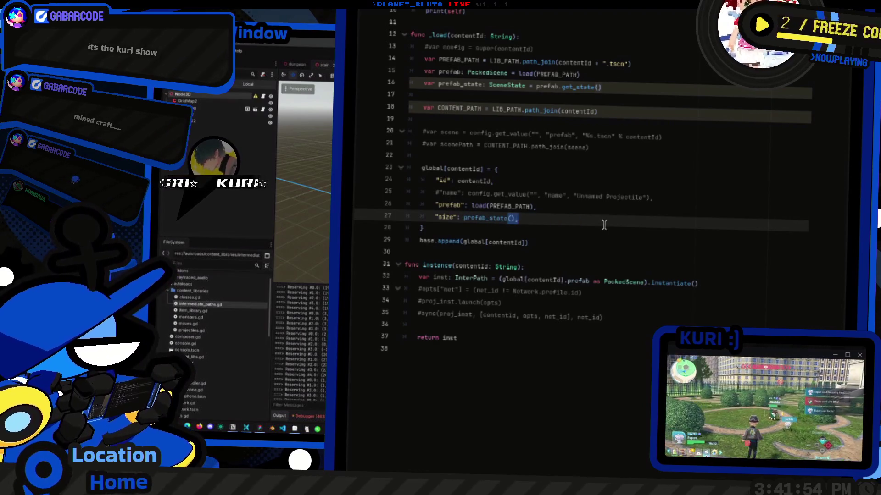
{"action": "type", "text": "get_"}
{"action": "type", "text": "pro"}
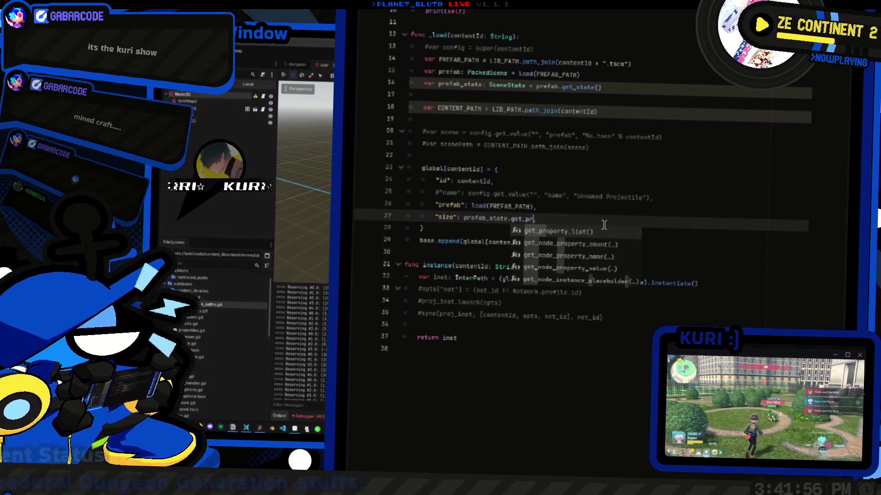
{"action": "key", "text": "Down"}
{"action": "key", "text": "Down"}
{"action": "key", "text": "Down"}
{"action": "key", "text": "Return"}
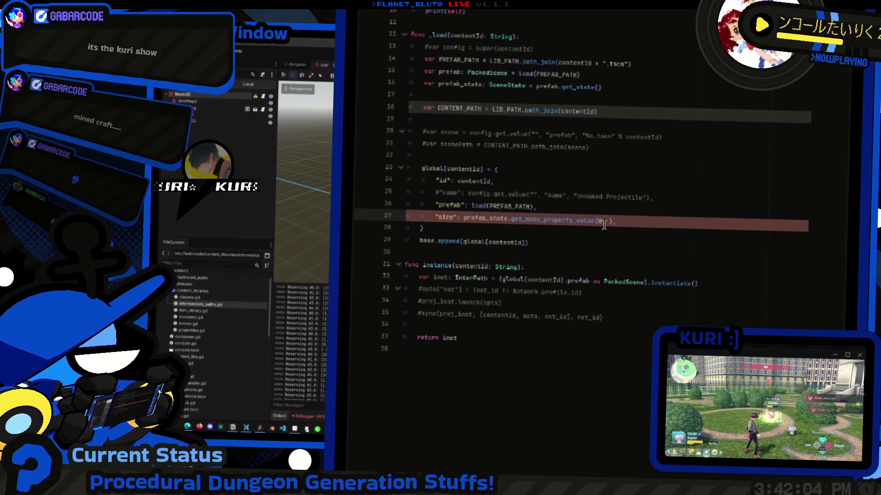
{"action": "scroll", "coordinate": [559, 191], "scroll_direction": "up", "scroll_amount": 3}
Go from the PackedScene docs to the SceneState class reference and browse its Methods list
{"action": "left_click", "coordinate": [559, 191], "text": "ctrl"}
{"action": "scroll", "coordinate": [566, 221], "scroll_direction": "down", "scroll_amount": 5}
{"action": "scroll", "coordinate": [602, 255], "scroll_direction": "up", "scroll_amount": 2}
{"action": "scroll", "coordinate": [555, 111], "scroll_direction": "up", "scroll_amount": 2}
{"action": "left_click", "coordinate": [454, 194]}
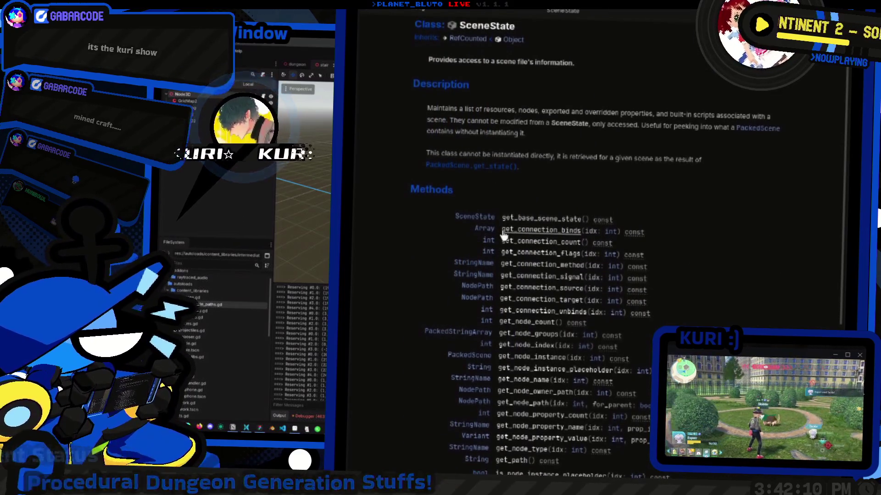
{"action": "scroll", "coordinate": [502, 235], "scroll_direction": "down", "scroll_amount": 1}
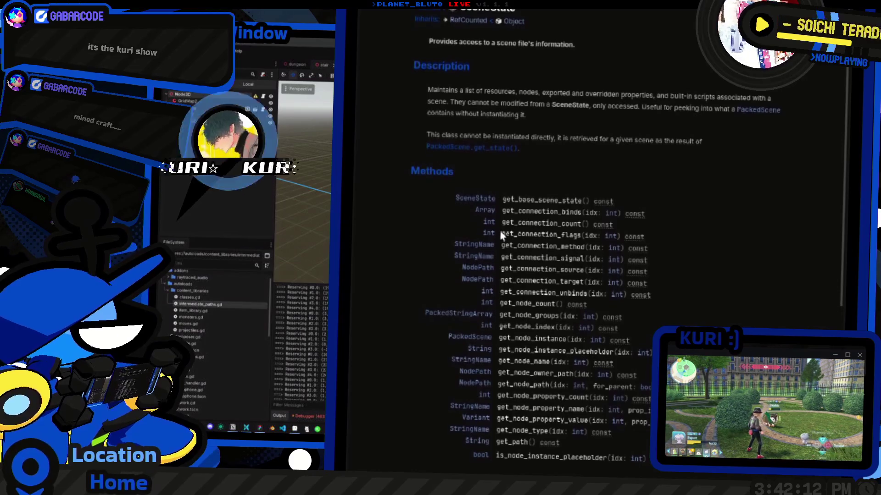
{"action": "scroll", "coordinate": [504, 234], "scroll_direction": "down", "scroll_amount": 4}
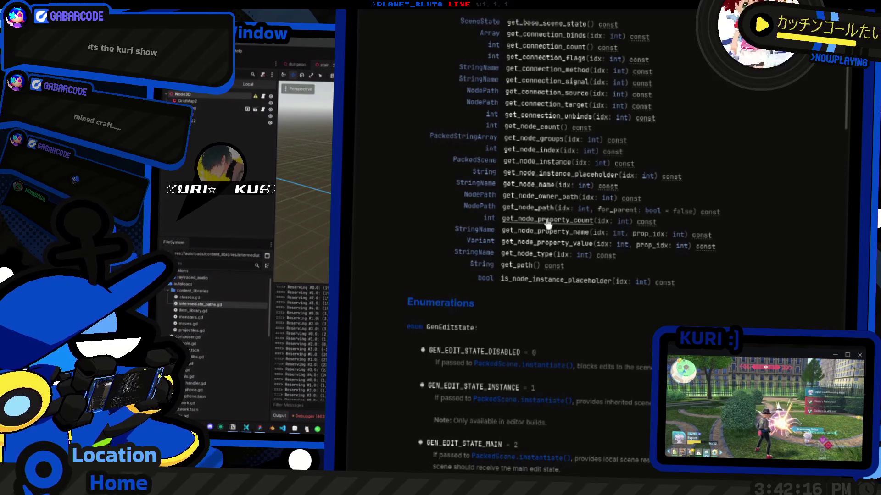
{"action": "scroll", "coordinate": [549, 224], "scroll_direction": "up", "scroll_amount": 2}
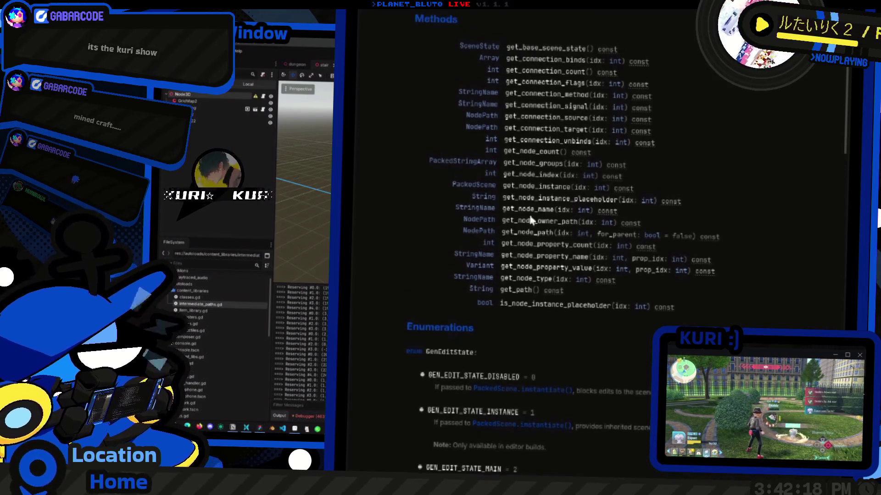
{"action": "scroll", "coordinate": [530, 222], "scroll_direction": "up", "scroll_amount": 2}
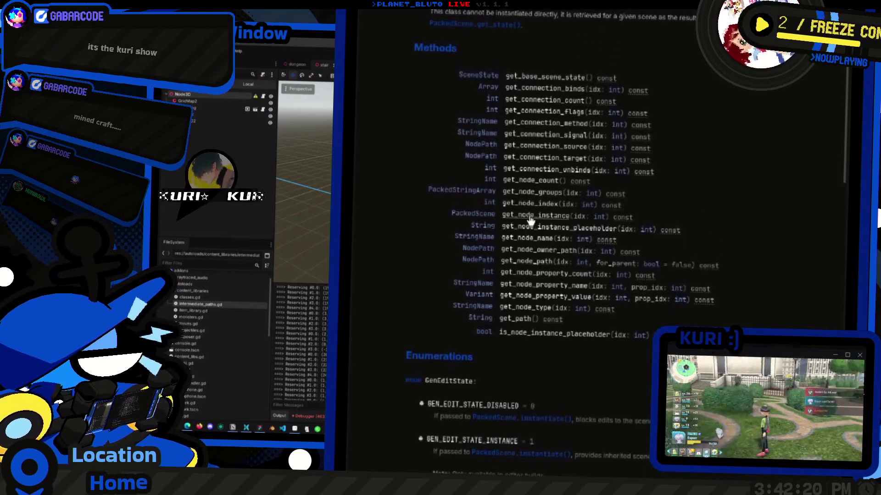
{"action": "scroll", "coordinate": [534, 219], "scroll_direction": "up", "scroll_amount": 4}
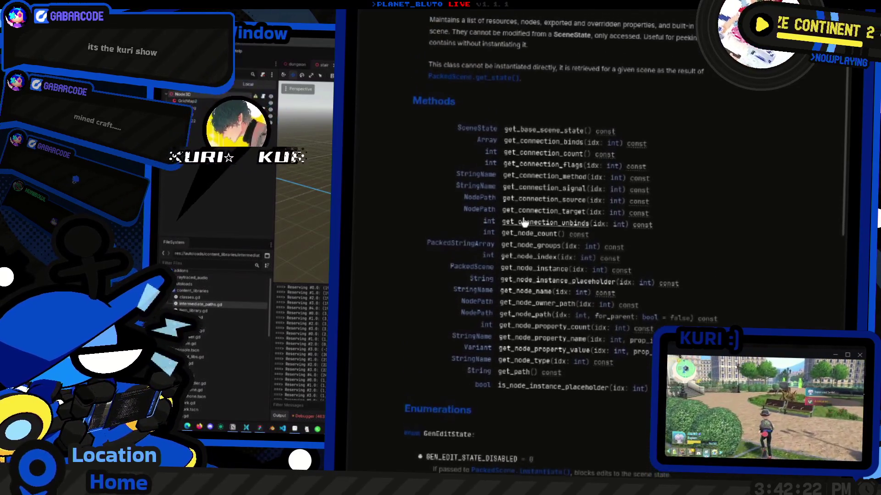
{"action": "scroll", "coordinate": [539, 214], "scroll_direction": "up", "scroll_amount": 1}
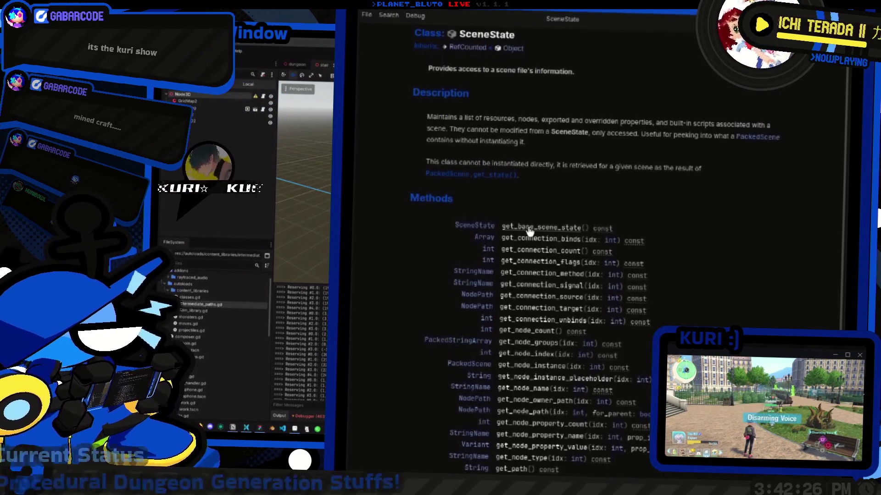
{"action": "scroll", "coordinate": [527, 252], "scroll_direction": "down", "scroll_amount": 8}
{"action": "scroll", "coordinate": [526, 275], "scroll_direction": "down", "scroll_amount": 2}
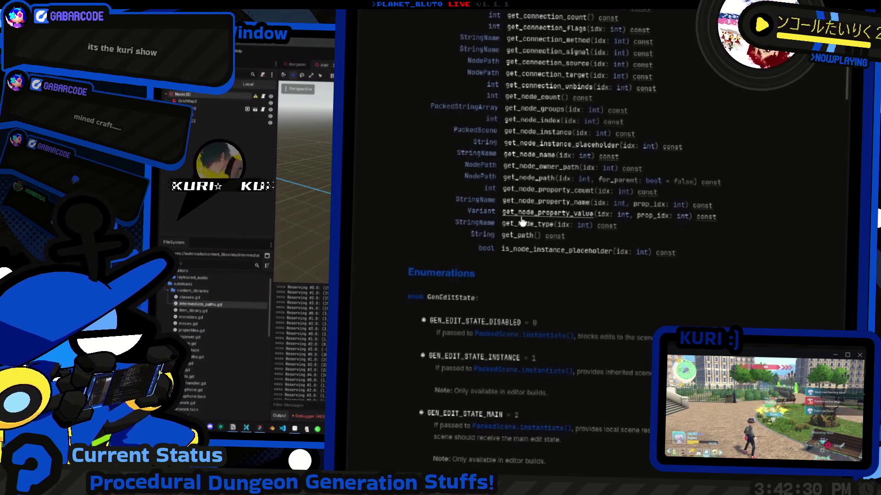
{"action": "scroll", "coordinate": [523, 221], "scroll_direction": "up", "scroll_amount": 1}
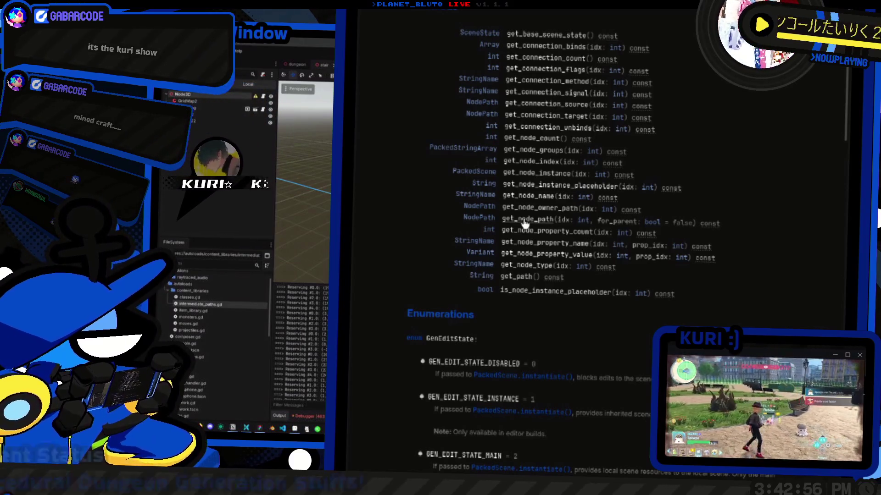
{"action": "scroll", "coordinate": [525, 224], "scroll_direction": "up", "scroll_amount": 5}
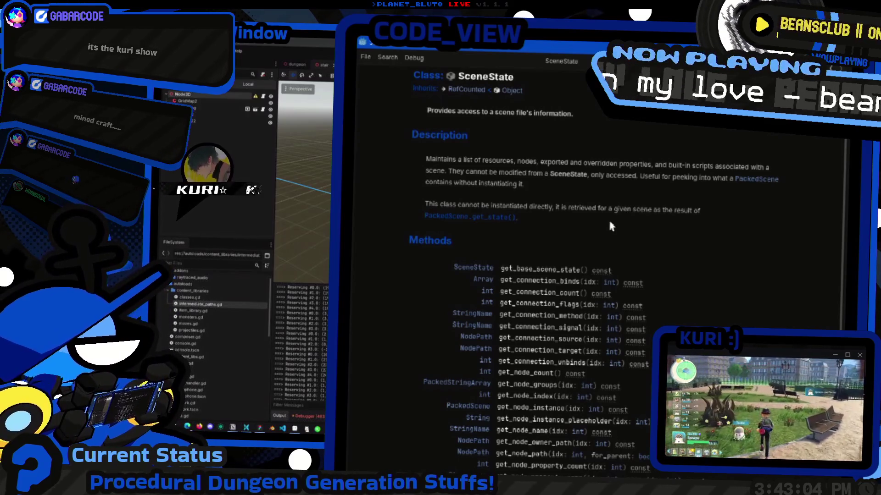
{"action": "scroll", "coordinate": [613, 225], "scroll_direction": "down", "scroll_amount": 10}
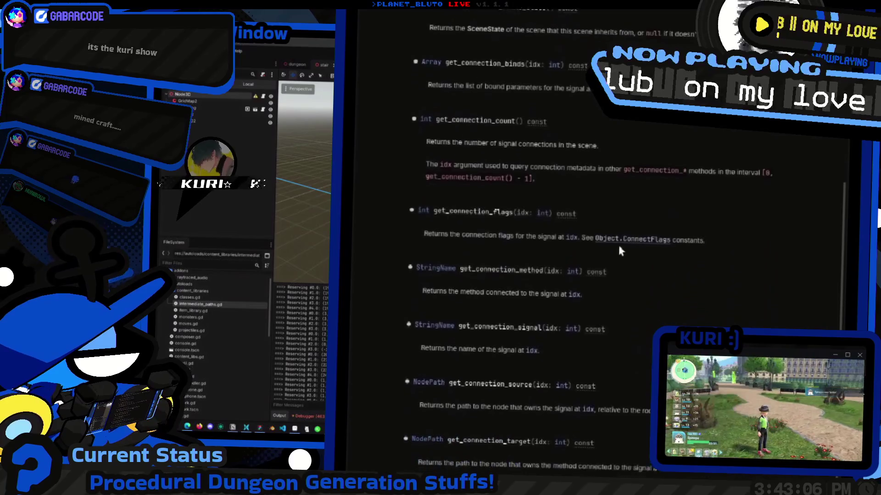
{"action": "scroll", "coordinate": [618, 250], "scroll_direction": "up", "scroll_amount": 10}
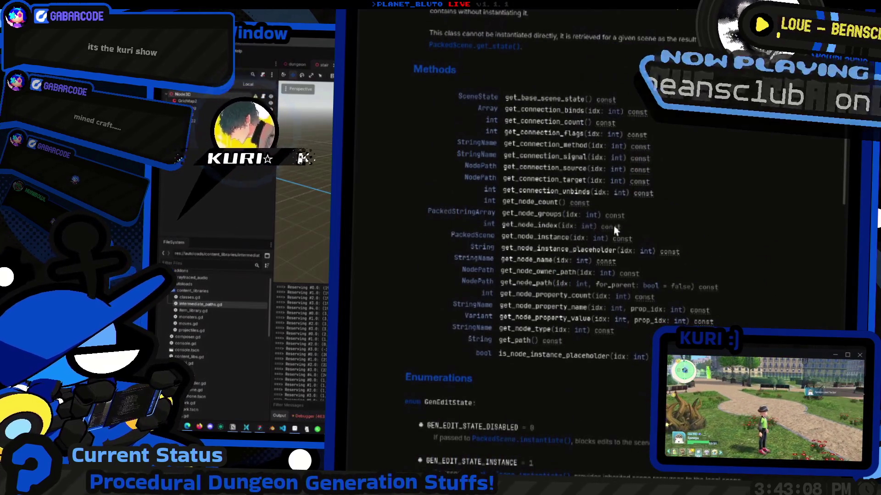
{"action": "scroll", "coordinate": [567, 234], "scroll_direction": "up", "scroll_amount": 3}
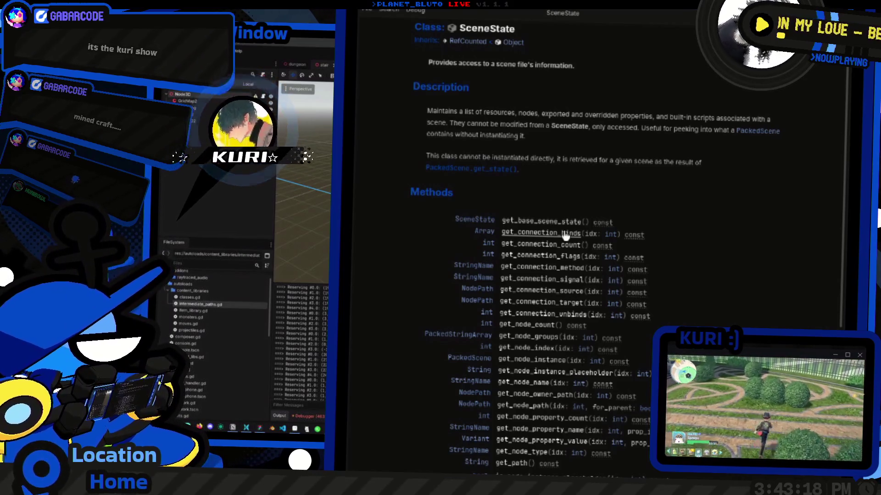
{"action": "scroll", "coordinate": [565, 235], "scroll_direction": "down", "scroll_amount": 5}
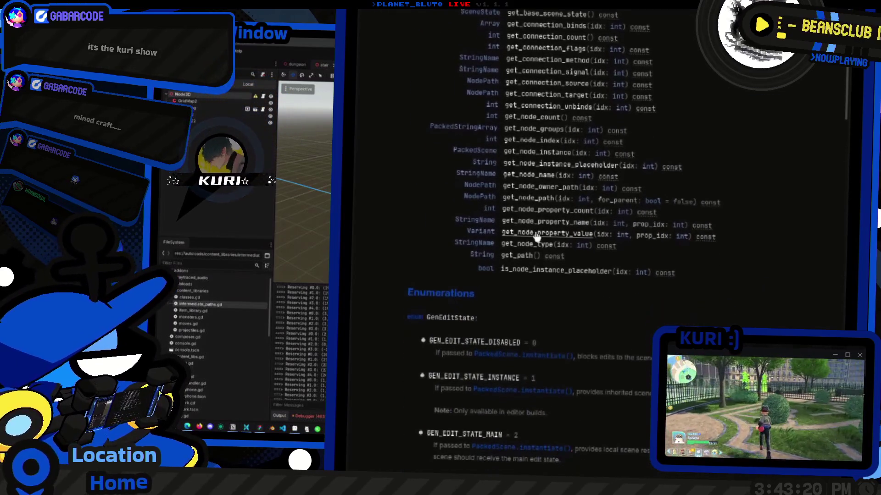
Read the get_node_property_value description, then return to intermediate_paths.gd
{"action": "left_click", "coordinate": [536, 223]}
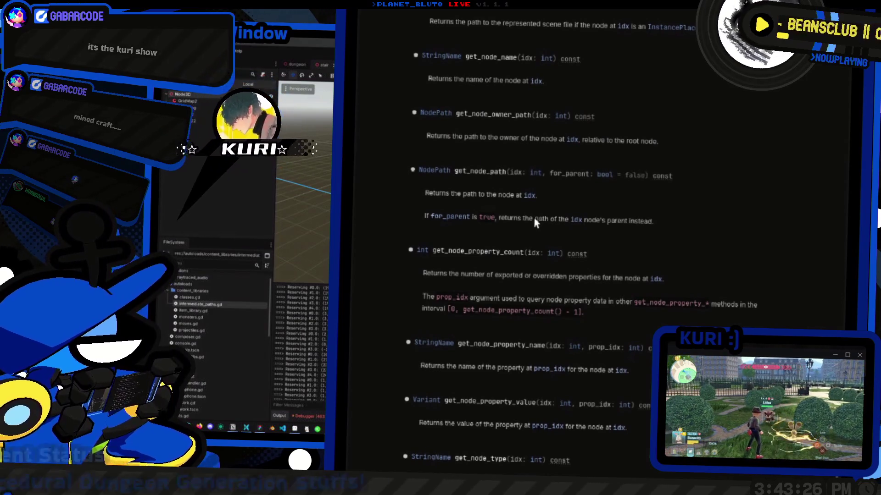
{"action": "scroll", "coordinate": [535, 223], "scroll_direction": "down", "scroll_amount": 3}
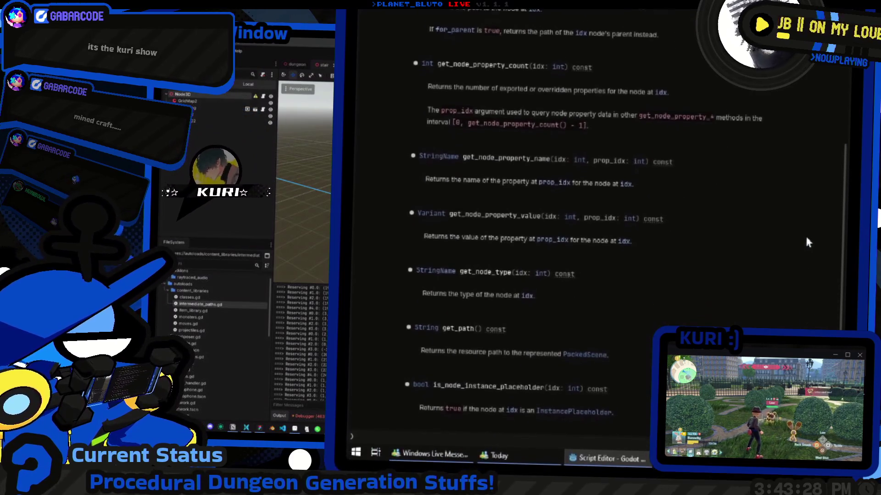
{"action": "key", "text": "alt+Left"}
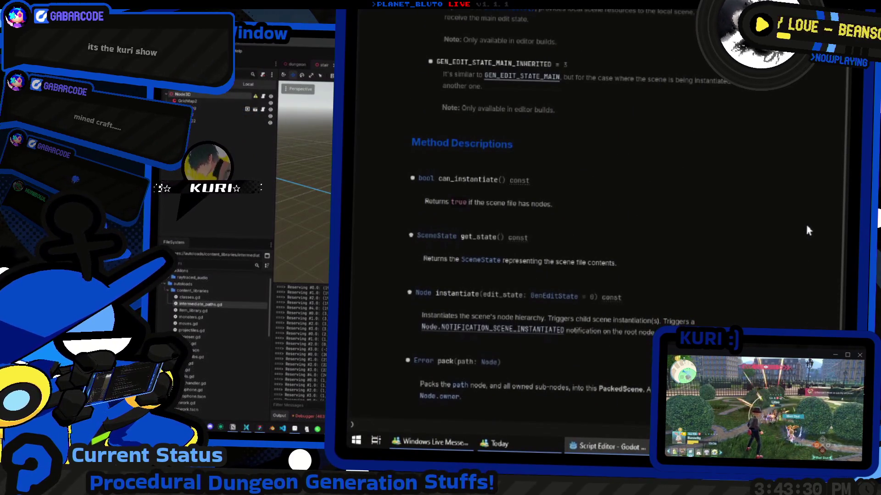
{"action": "key", "text": "alt+Right"}
{"action": "scroll", "coordinate": [780, 225], "scroll_direction": "up", "scroll_amount": 10}
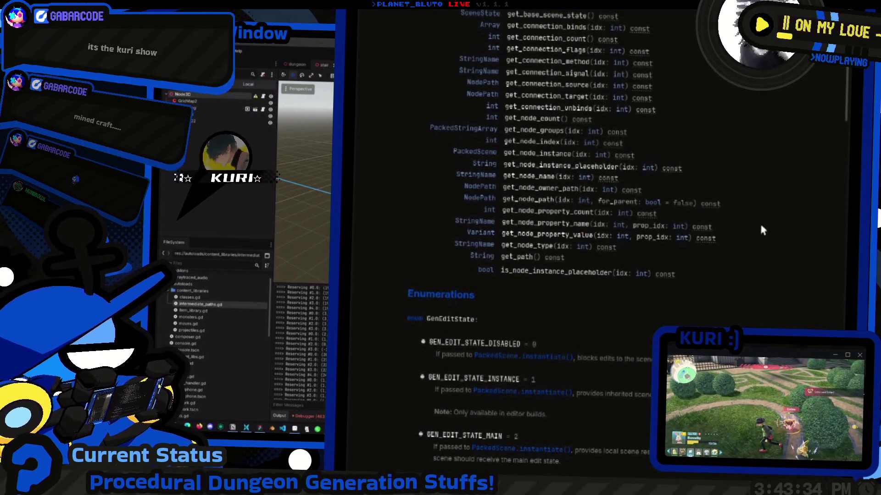
{"action": "scroll", "coordinate": [761, 231], "scroll_direction": "down", "scroll_amount": 5}
{"action": "key", "text": "alt+Left"}
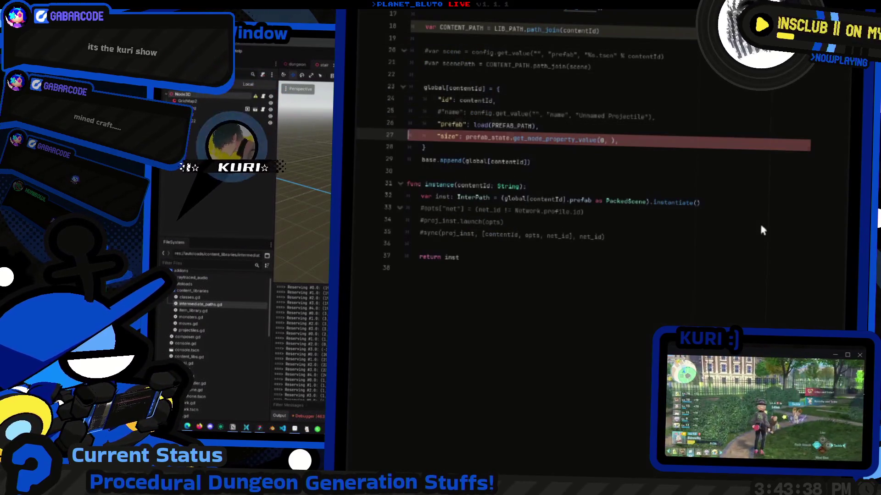
Comment out the unfinished size entry and loop prop_idx over prefab_state.get_node_property_count(0)
{"action": "key", "text": "End"}
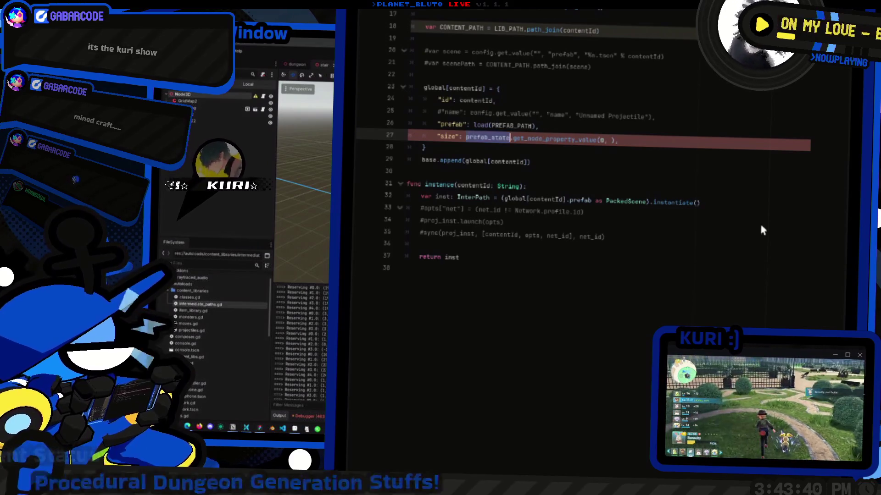
{"action": "key", "text": "ctrl+k"}
{"action": "key", "text": "Up"}
{"action": "key", "text": "Up"}
{"action": "key", "text": "Up"}
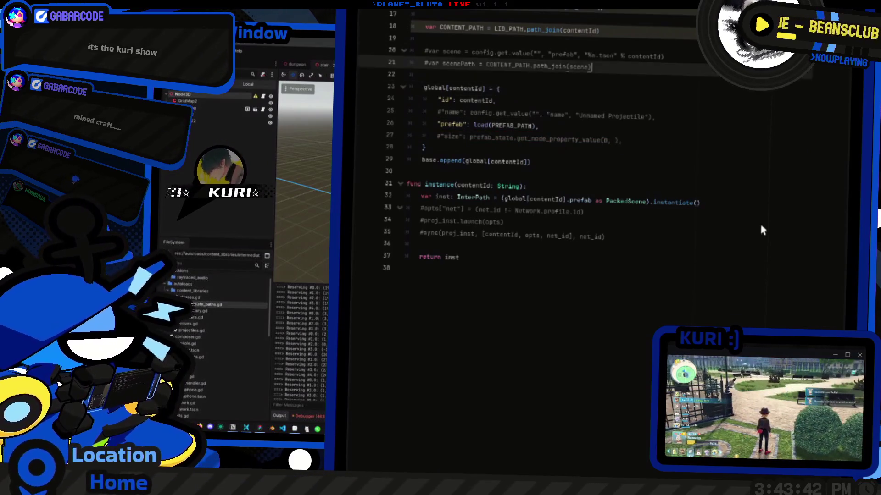
{"action": "key", "text": "Return"}
{"action": "key", "text": "Return"}
{"action": "key", "text": "Up"}
{"action": "type", "text": "prefab_state"}
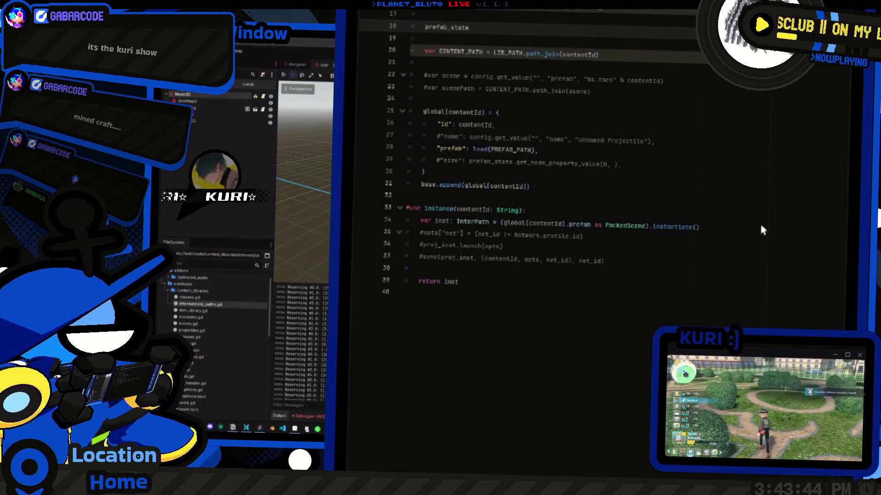
{"action": "type", "text": "prop_iudx i"}
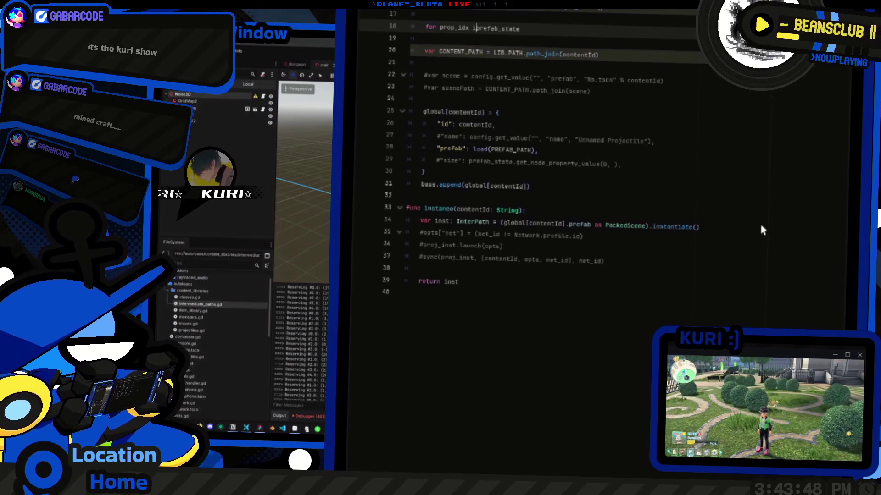
{"action": "type", "text": "get_prop"}
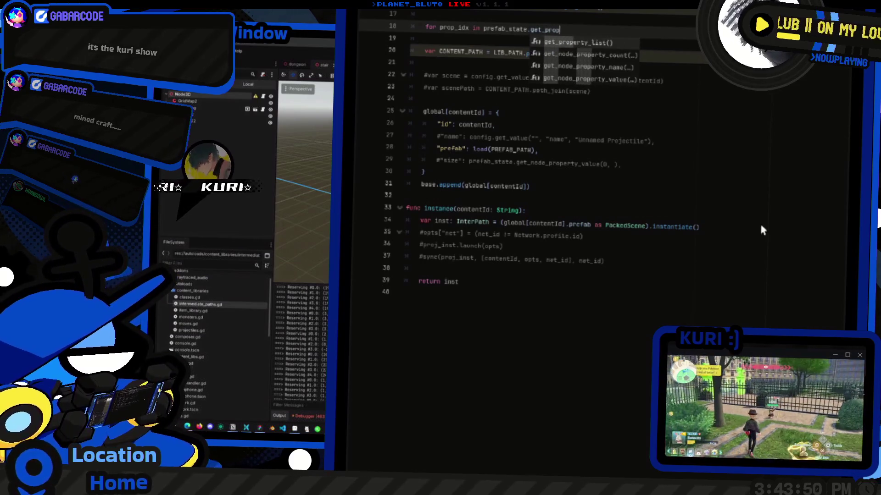
{"action": "key", "text": "BackSpace"}
{"action": "key", "text": "BackSpace"}
{"action": "key", "text": "BackSpace"}
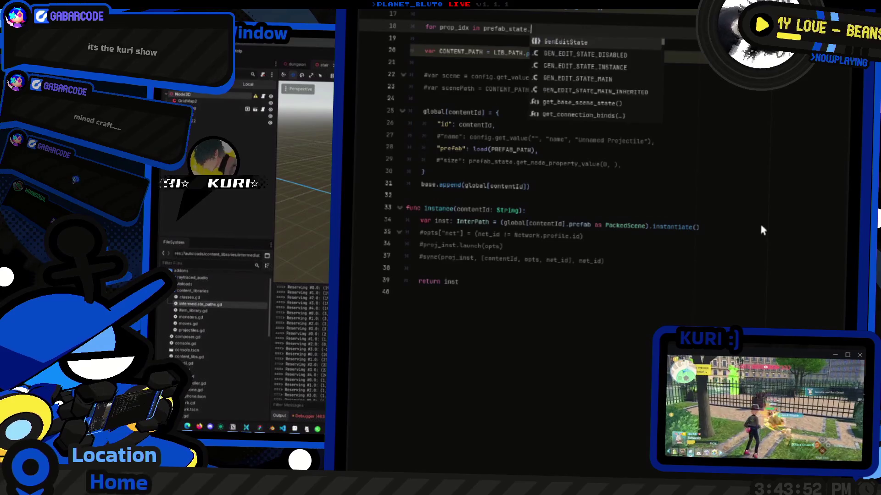
{"action": "type", "text": "get_node_"}
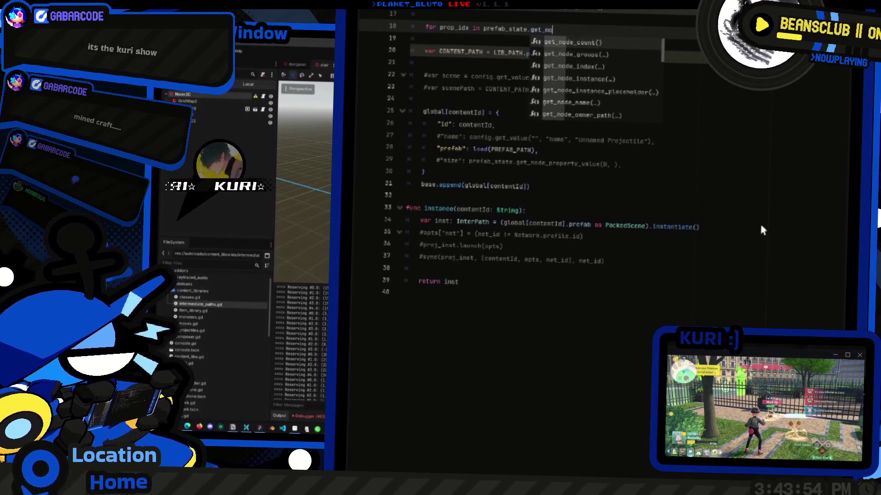
{"action": "type", "text": "prop"}
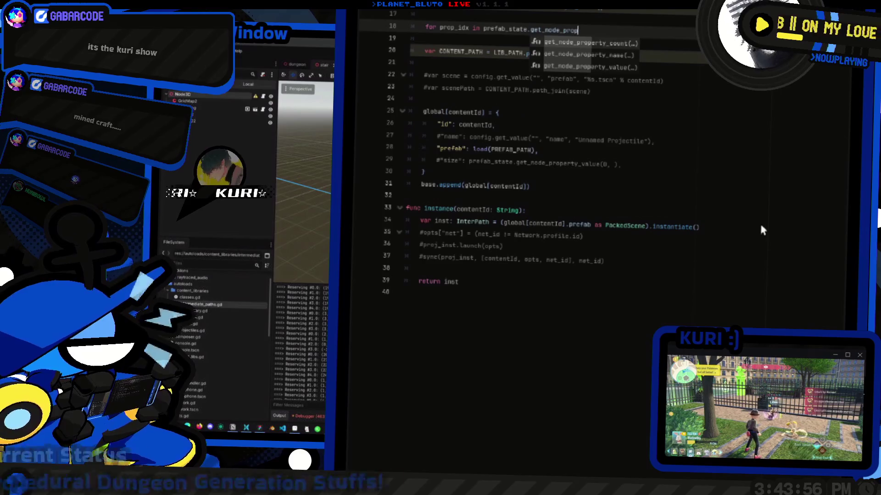
{"action": "key", "text": "Return"}
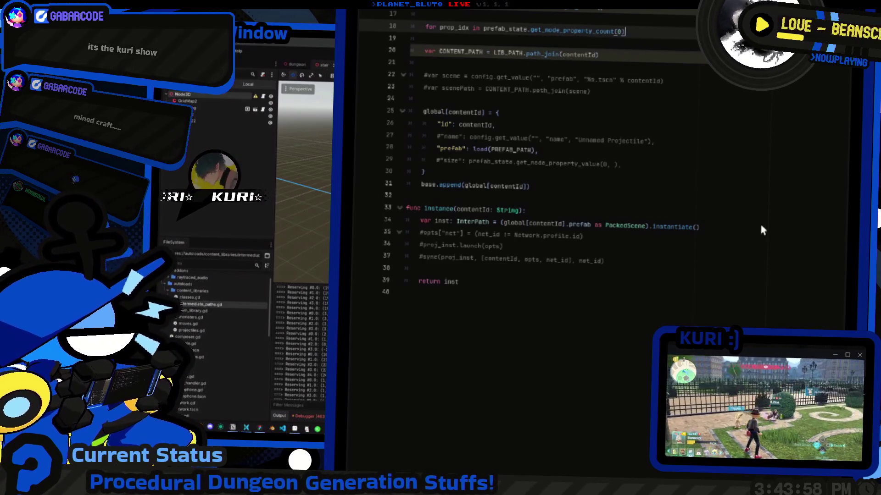
Inside the loop, print prefab_state.get_node_property_name(0, prop_idx)
{"action": "key", "text": "End"}
{"action": "key", "text": "Return"}
{"action": "type", "text": "rint(pre"}
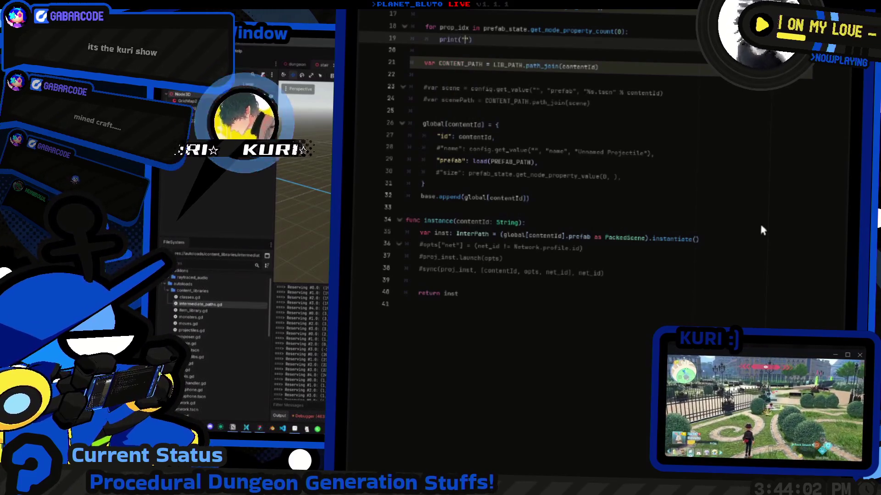
{"action": "type", "text": "fab."}
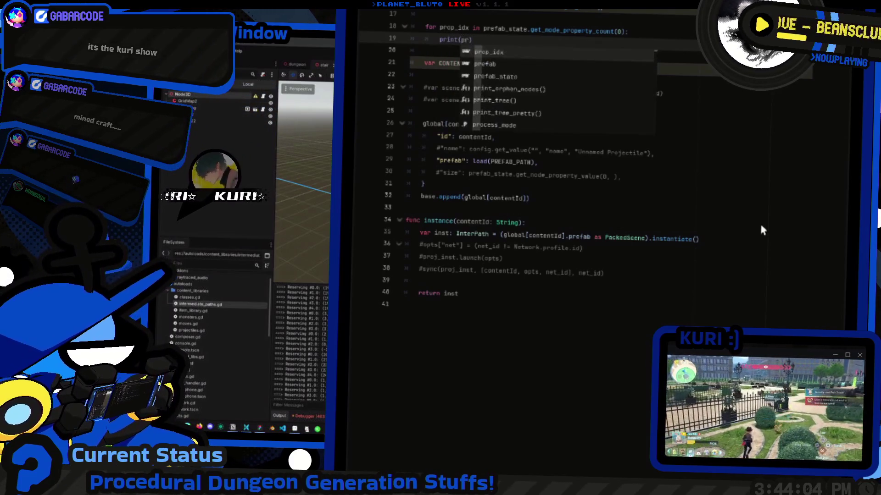
{"action": "key", "text": "BackSpace"}
{"action": "key", "text": "BackSpace"}
{"action": "key", "text": "BackSpace"}
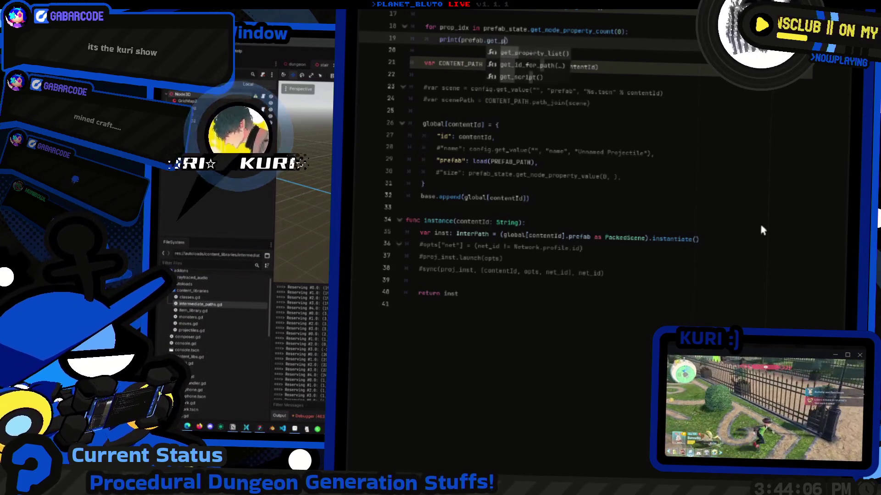
{"action": "type", "text": "pro"}
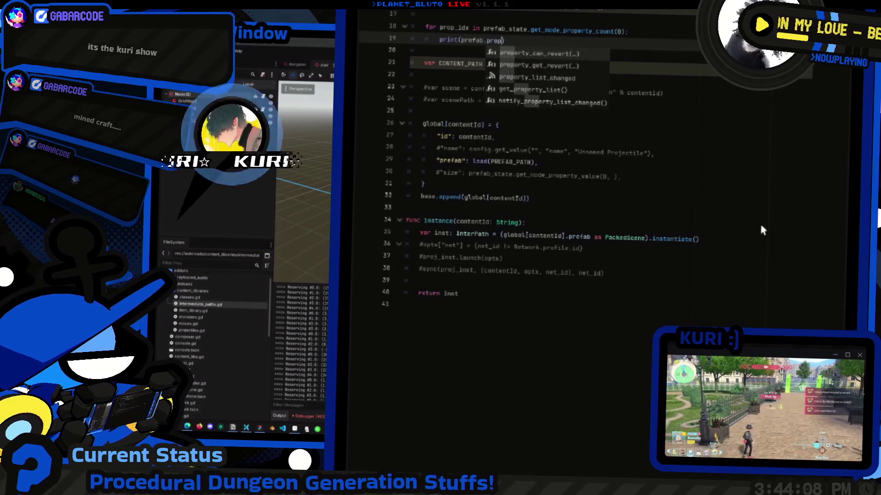
{"action": "key", "text": "BackSpace"}
{"action": "key", "text": "Escape"}
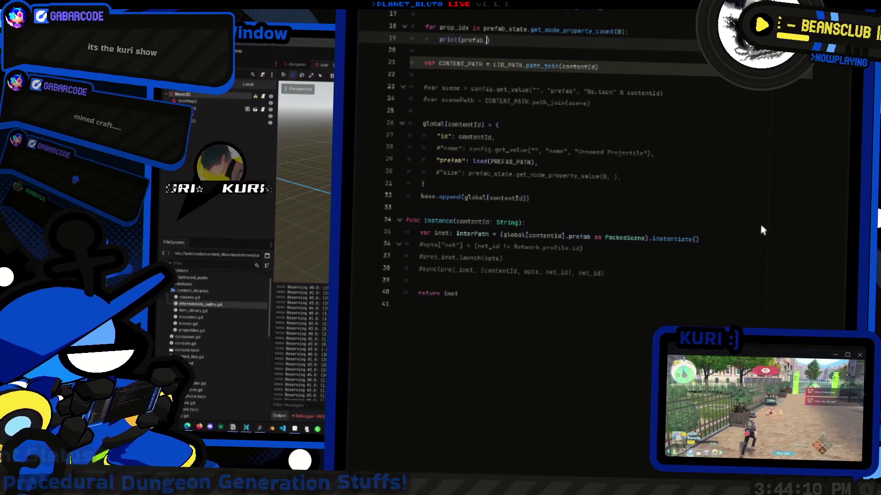
{"action": "type", "text": "state.propp"}
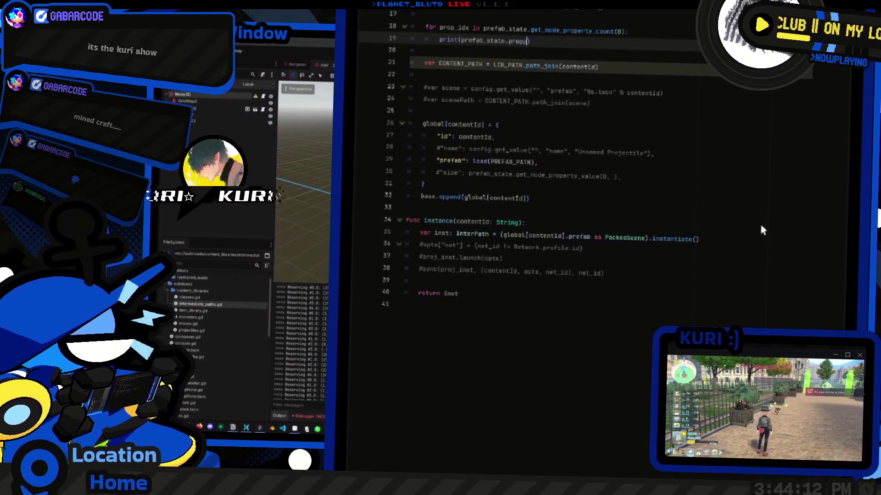
{"action": "type", "text": "name("}
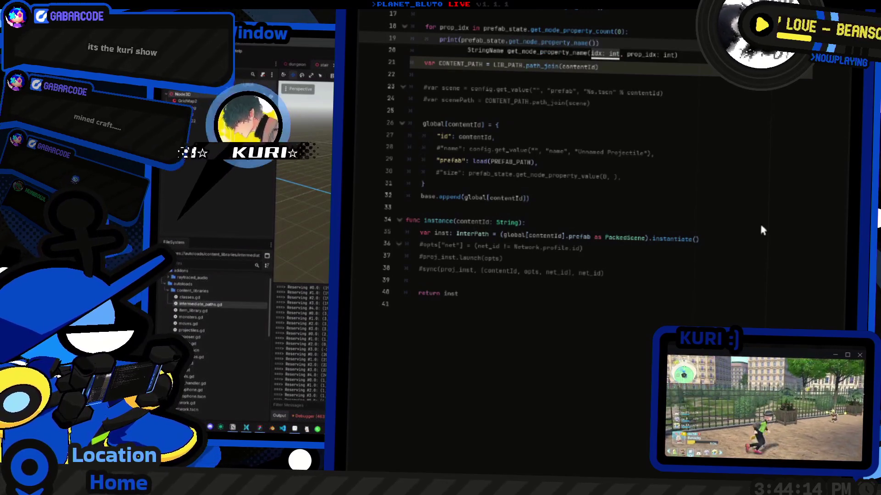
{"action": "key", "text": "Return"}
{"action": "type", "text": "0"}
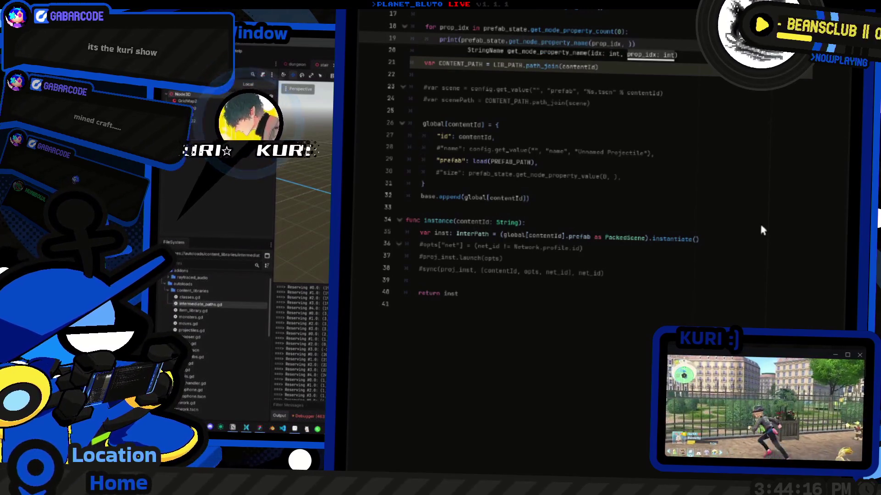
{"action": "type", "text": ", prop_idx))"}
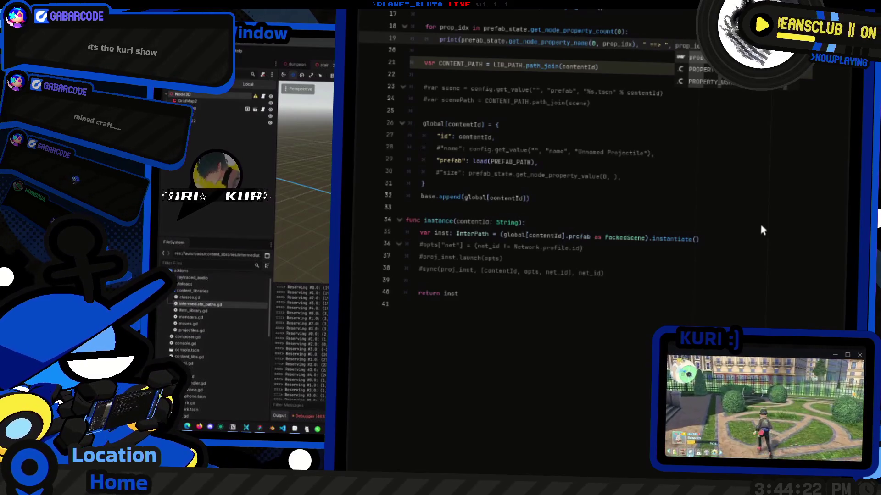
Add prop_idx and " ==> " before the property name in the print, then run with F5
{"action": "key", "text": "ctrl+BackSpace"}
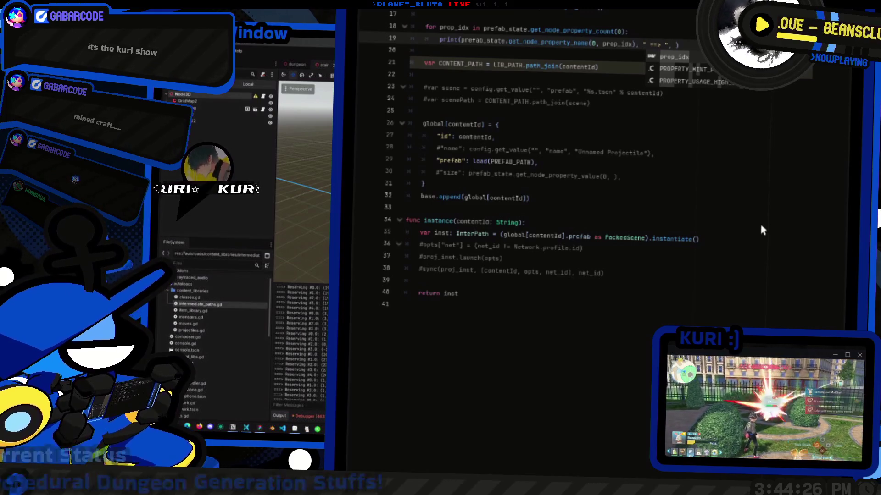
{"action": "key", "text": "BackSpace"}
{"action": "type", "text": ","}
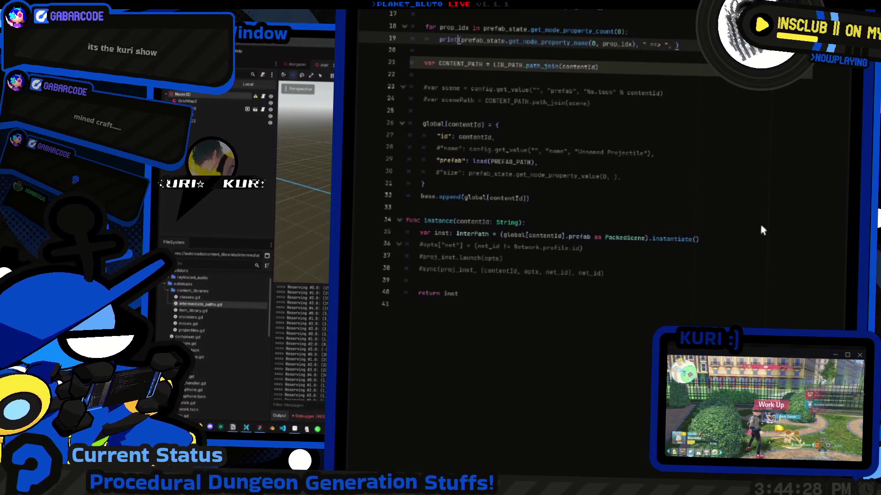
{"action": "key", "text": "shift+End"}
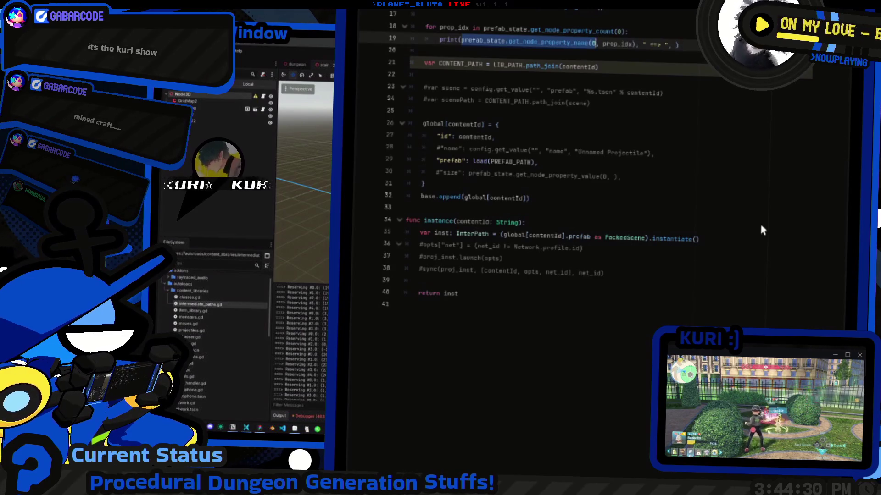
{"action": "type", "text": "prop_idx"}
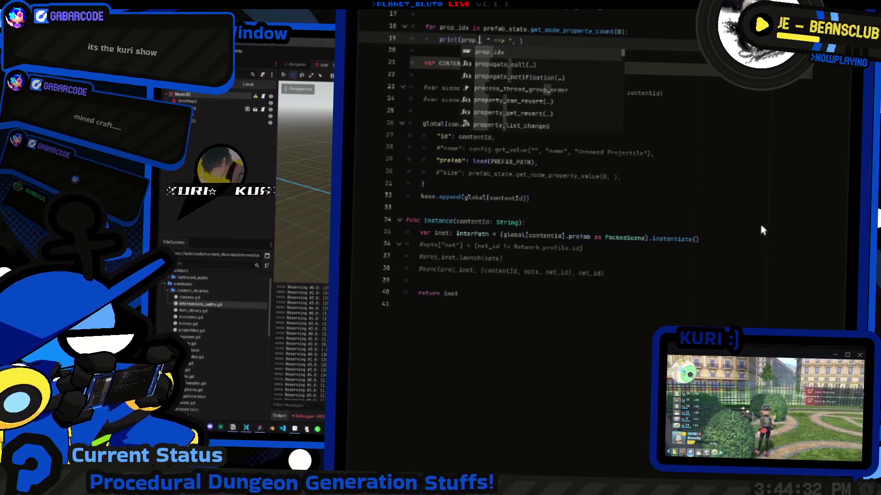
{"action": "key", "text": "End"}
{"action": "key", "text": "F5"}
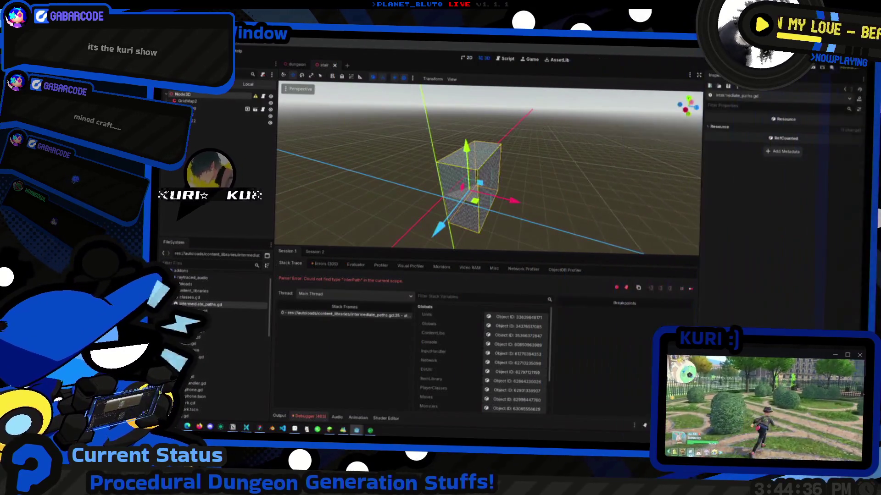
Stop the debug run with F8 and switch the stream to the Starting Soon scene
{"action": "key", "text": "F8"}
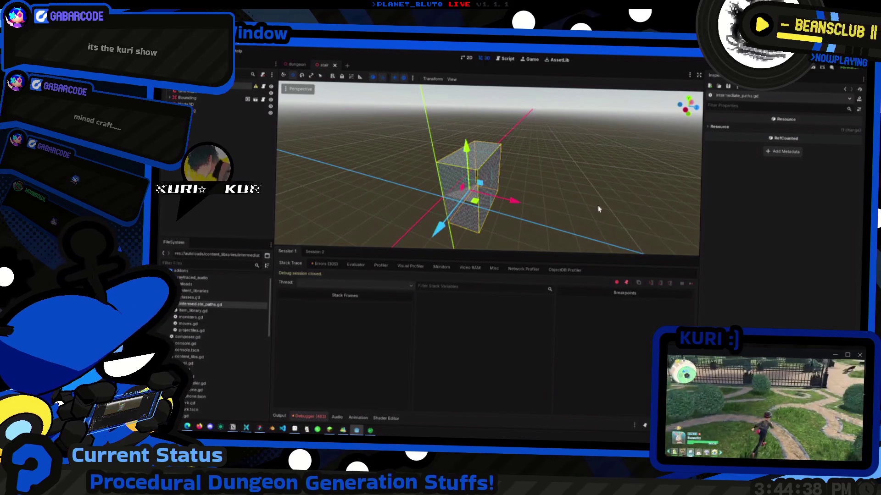
{"action": "middle_click", "coordinate": [469, 228]}
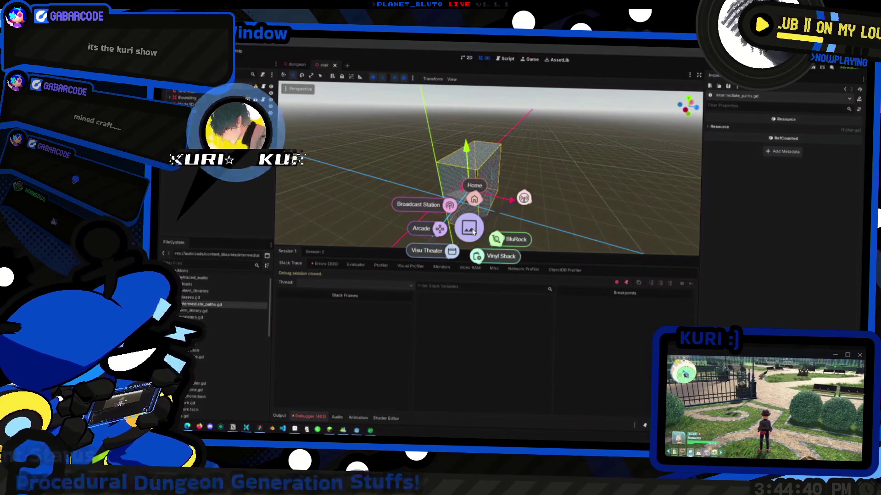
{"action": "left_click", "coordinate": [507, 241]}
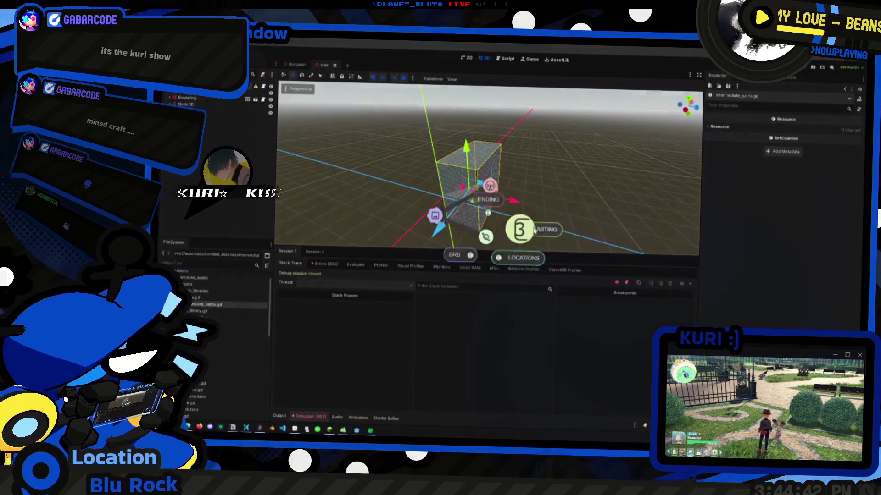
{"action": "left_click", "coordinate": [510, 235]}
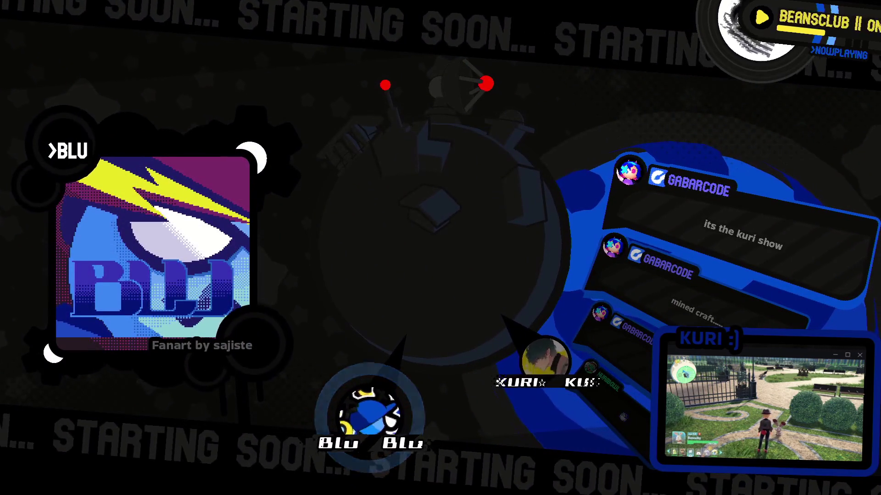